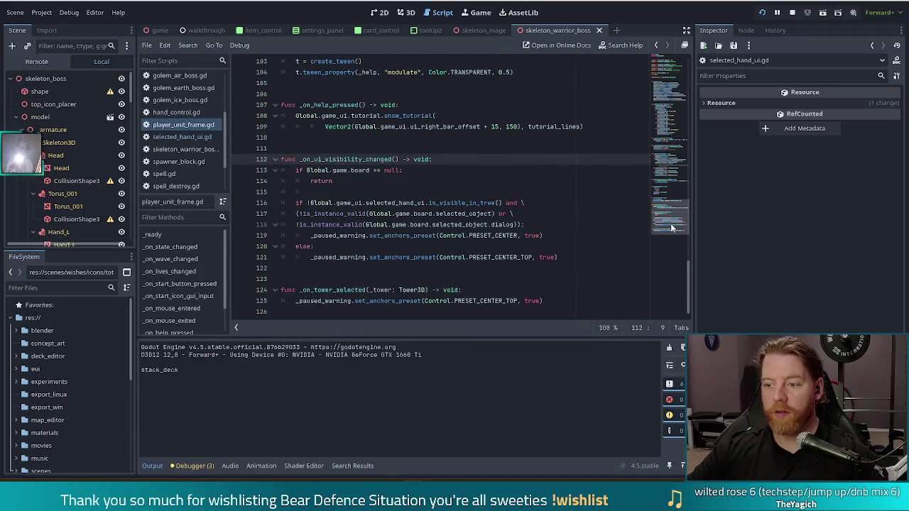
# - Change line 30 to connect game_ui.selected_hand_ui.visibility_changed, save the script, and run the game
pyautogui.scroll(15, 573, 105)
pyautogui.click(372, 216)
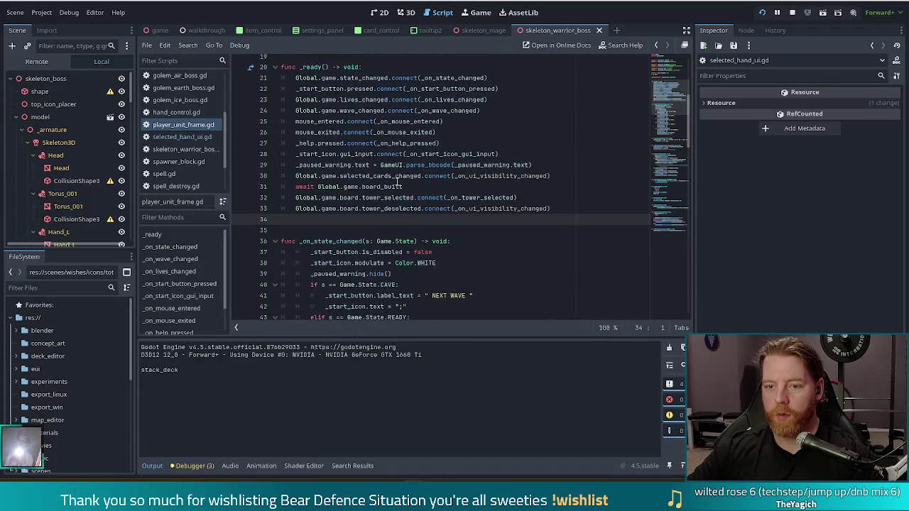
pyautogui.doubleClick(382, 175)
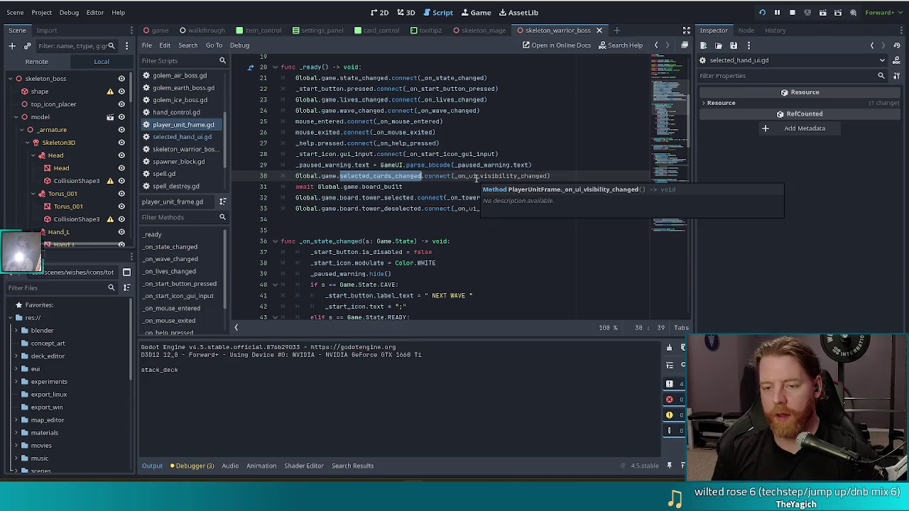
pyautogui.press('BackSpace')
pyautogui.press('BackSpace')
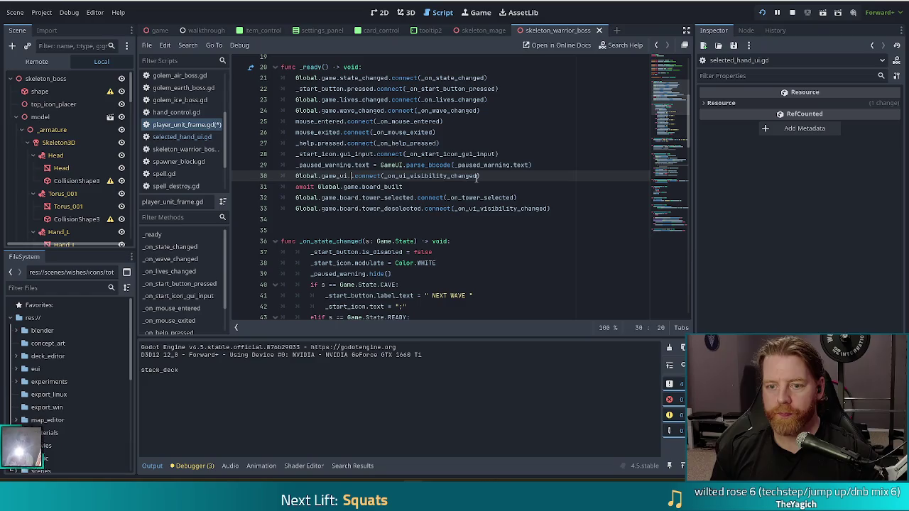
pyautogui.write('sele')
pyautogui.press('Return')
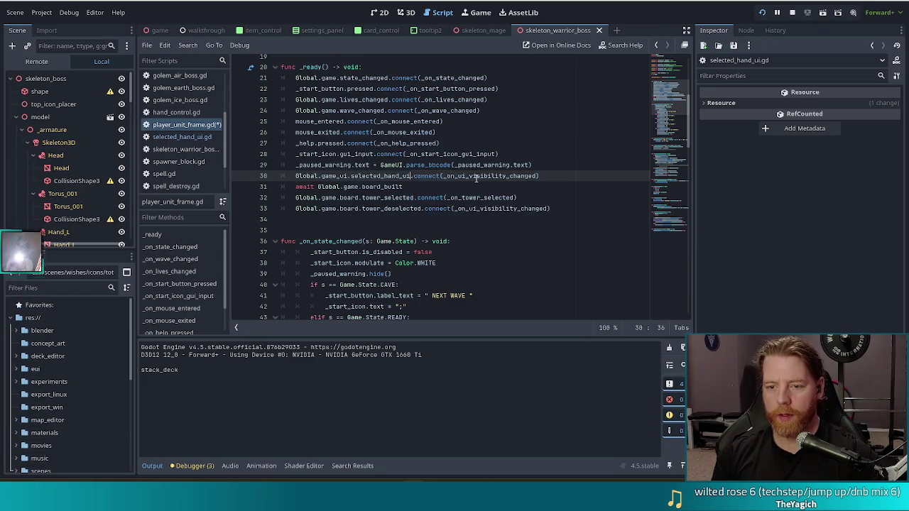
pyautogui.write('.vis')
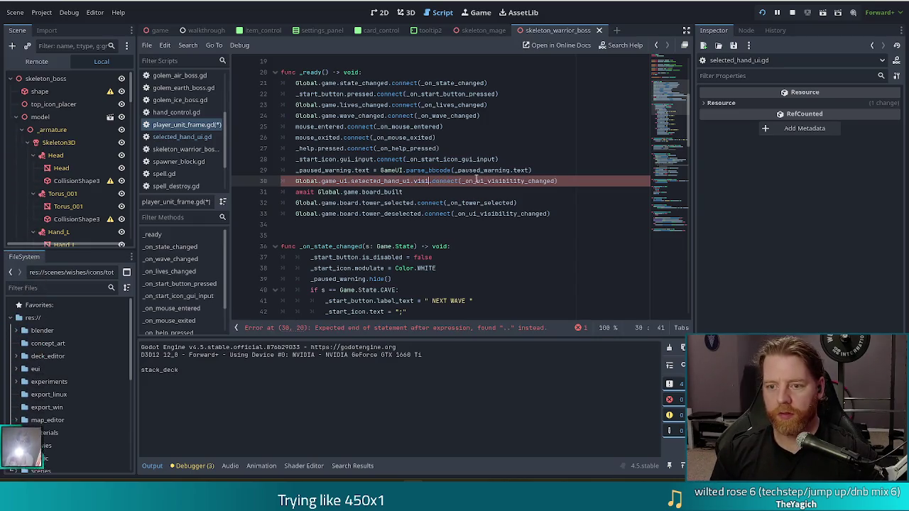
pyautogui.write('b')
pyautogui.press('Return')
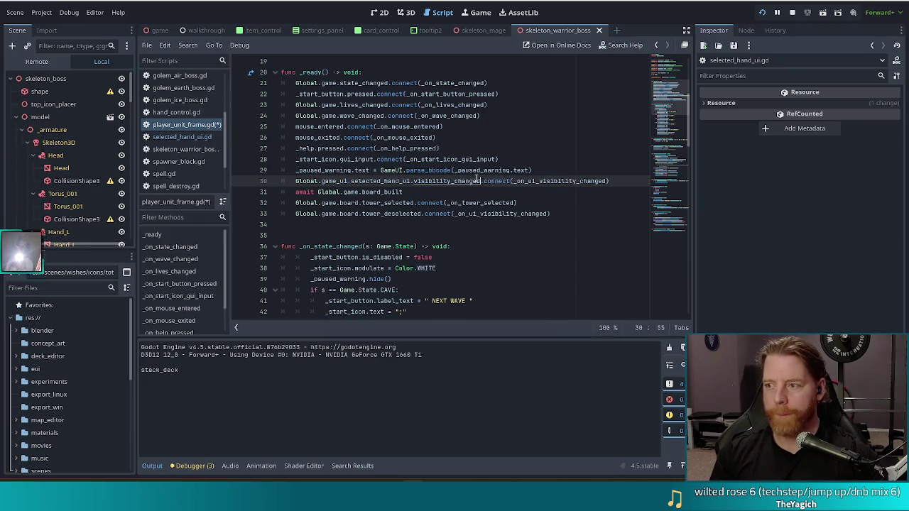
pyautogui.hotkey('ctrl', 's')
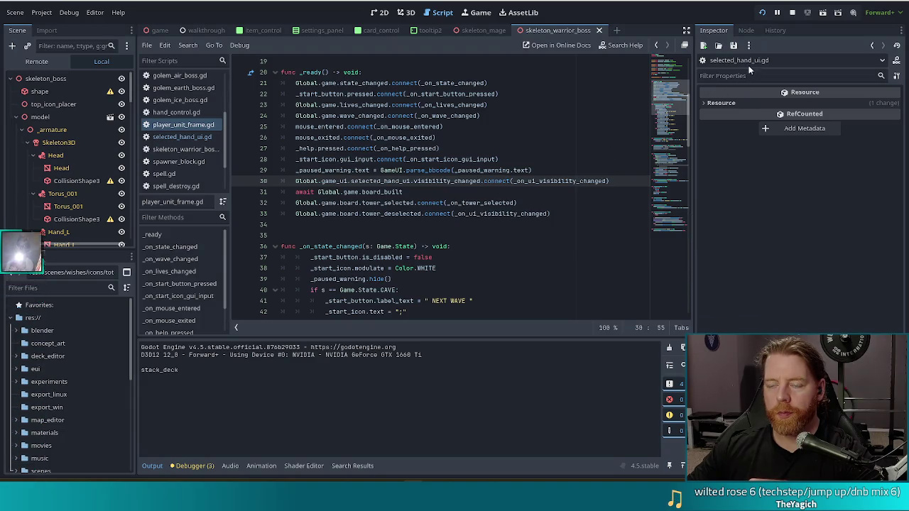
pyautogui.click(762, 13)
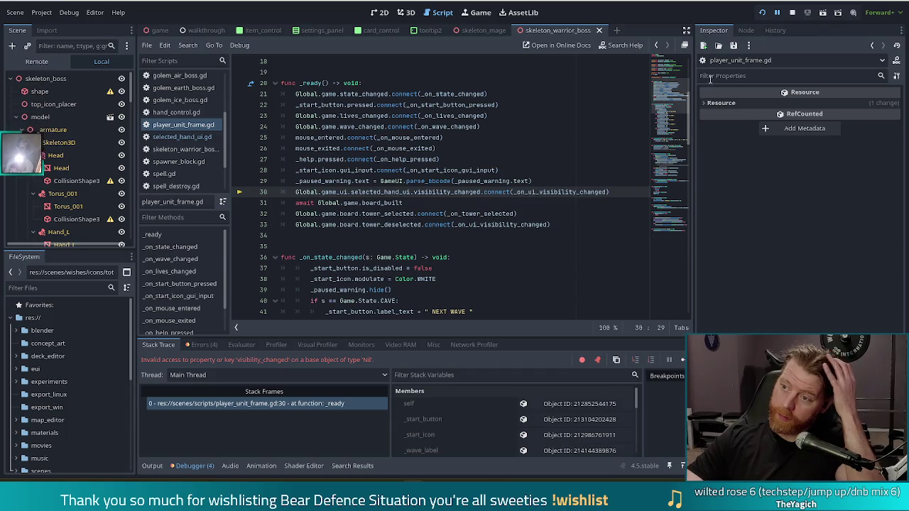
# - Stop the game, move the visibility connection below the board_built await, and relaunch
pyautogui.press('F8')
pyautogui.hotkey('shift', 'Up')
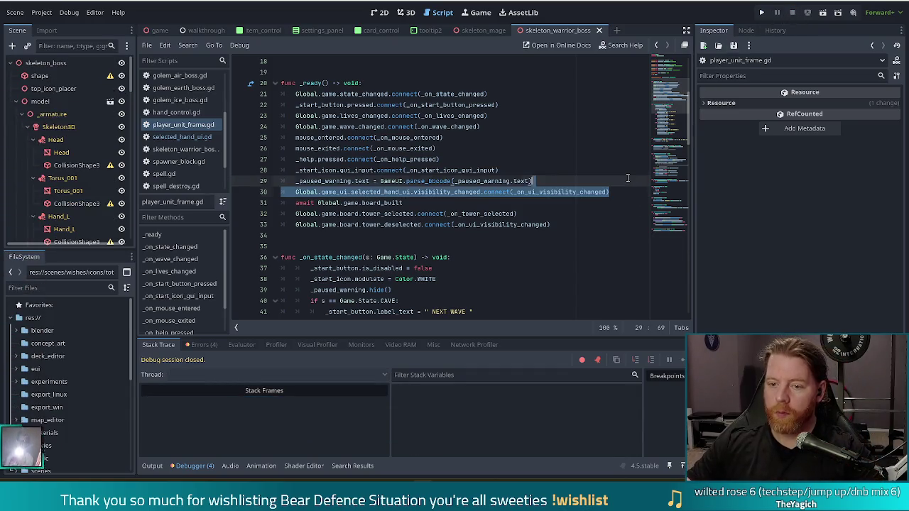
pyautogui.hotkey('ctrl', 'x')
pyautogui.press('Down')
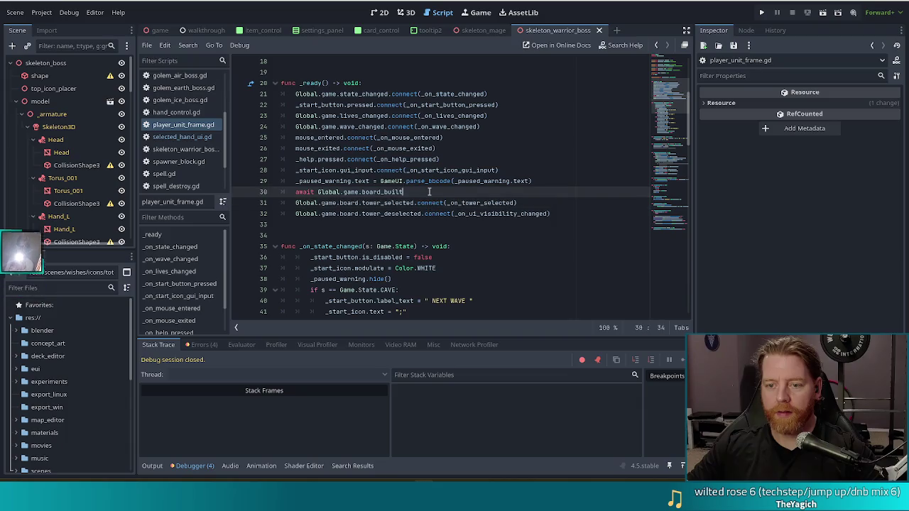
pyautogui.hotkey('ctrl', 'v')
pyautogui.press('F5')
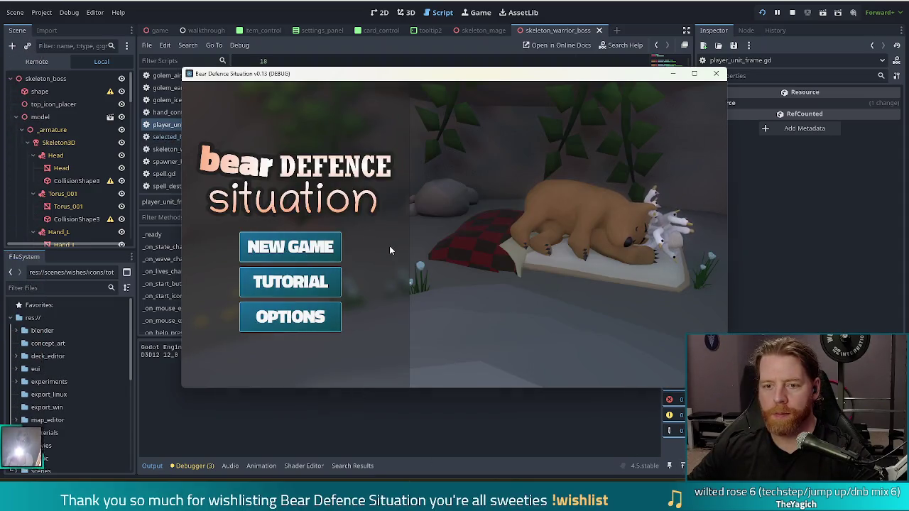
# - Start a new game, reach the battle map, and set the enemy to golem_ice via the console
pyautogui.click(276, 247)
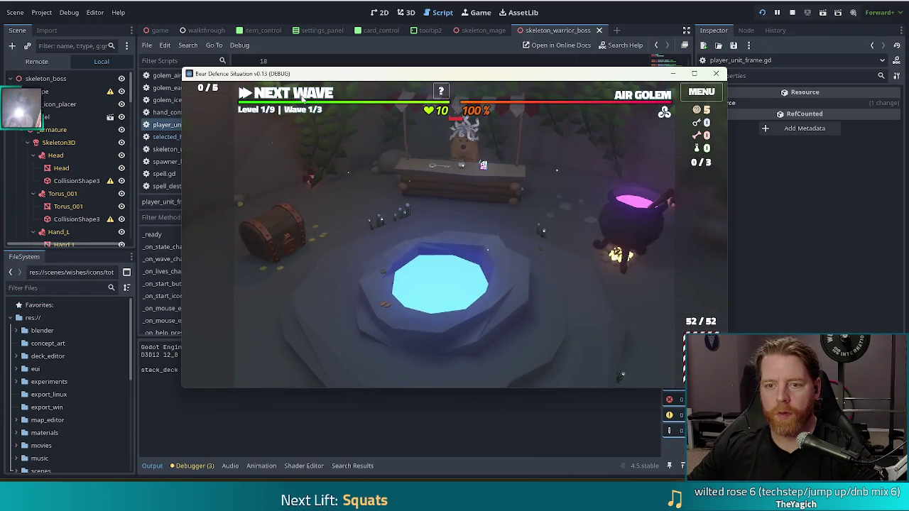
pyautogui.click(301, 98)
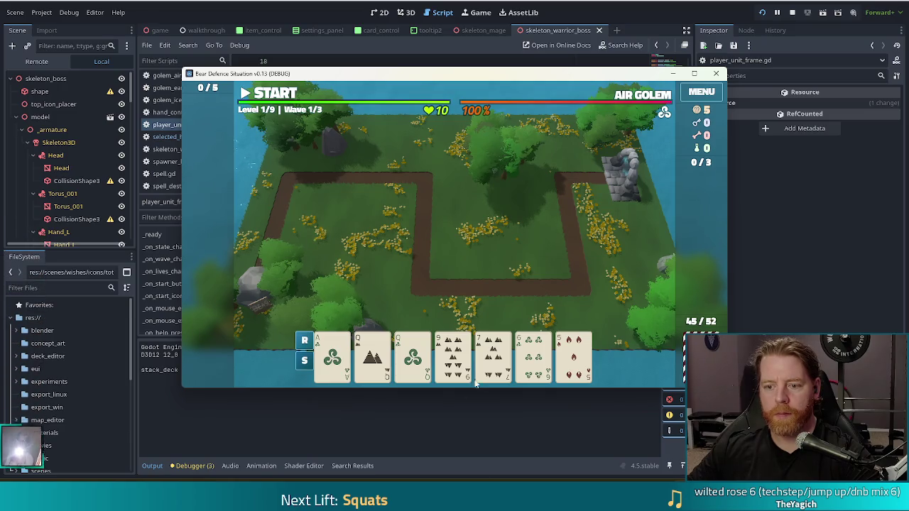
pyautogui.click(382, 370)
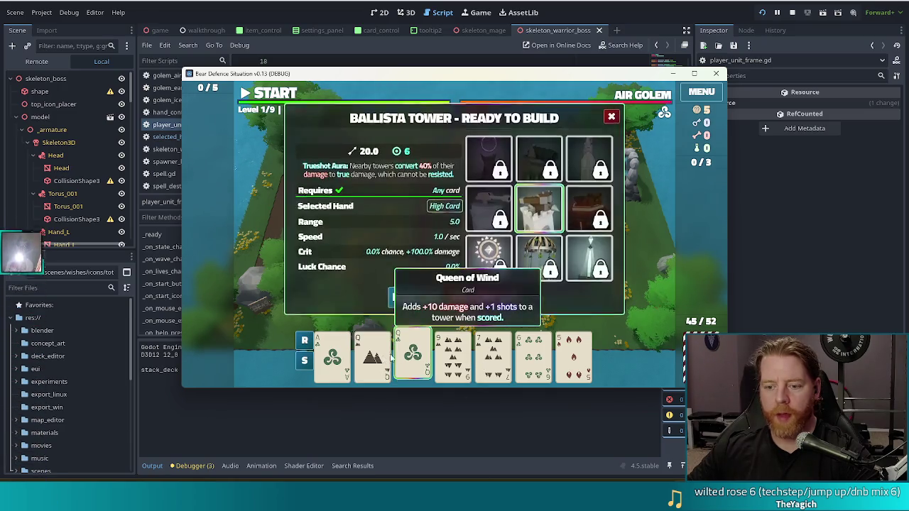
pyautogui.click(468, 274)
pyautogui.press('`')
pyautogui.write('set_enemy golem_ice')
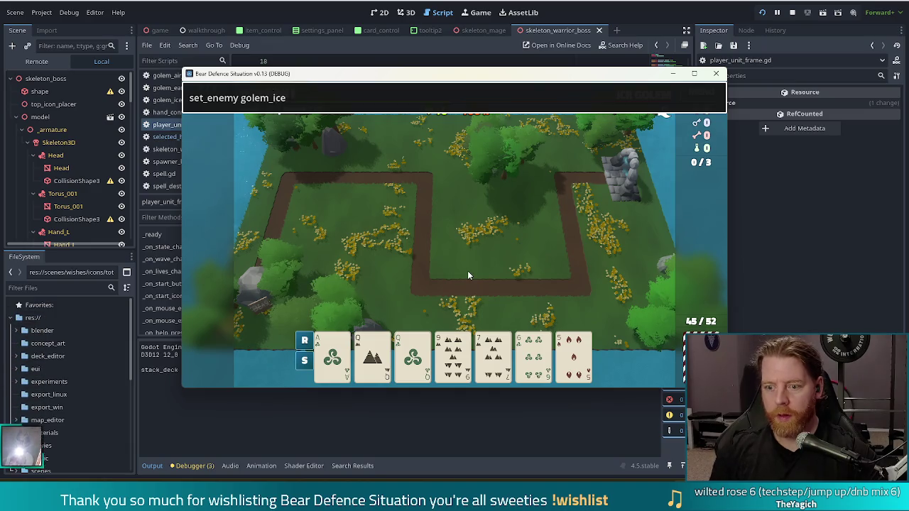
pyautogui.press('Return')
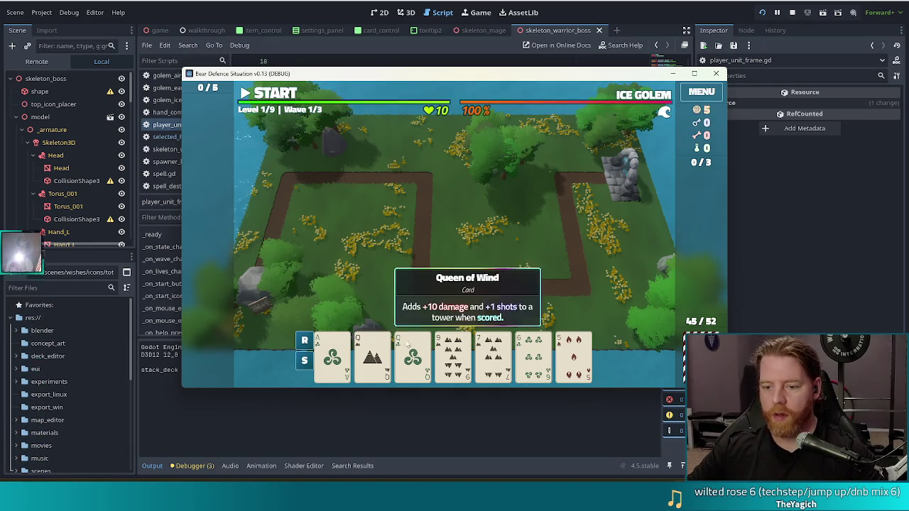
# - Discard for new cards, play a straight, and place the first ballista on the grass
pyautogui.click(452, 355)
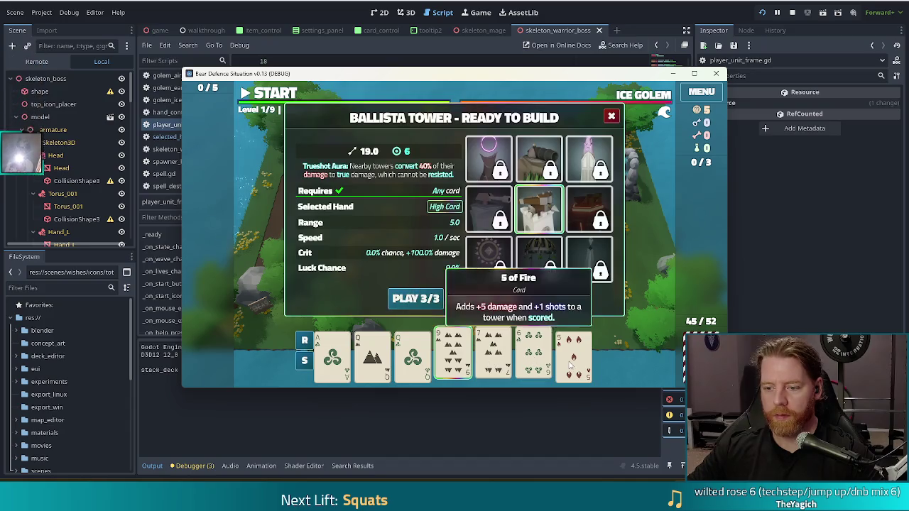
pyautogui.click(488, 302)
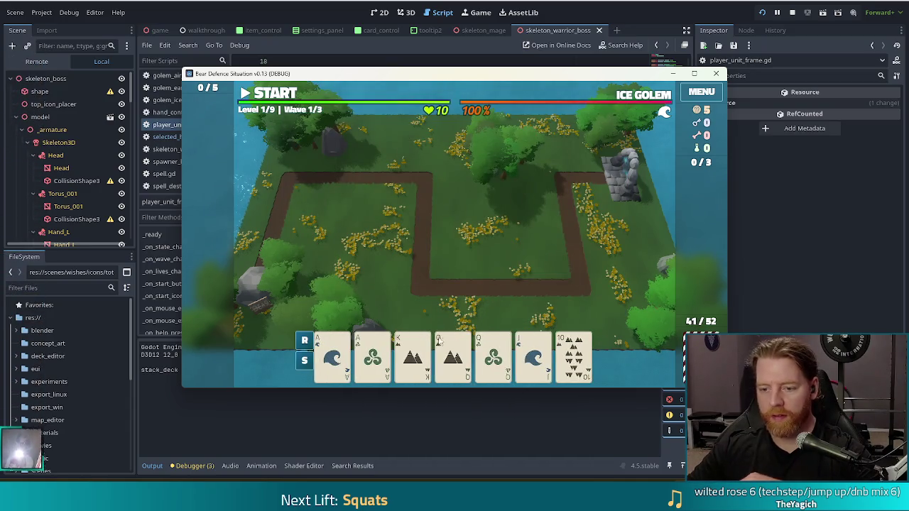
pyautogui.click(493, 353)
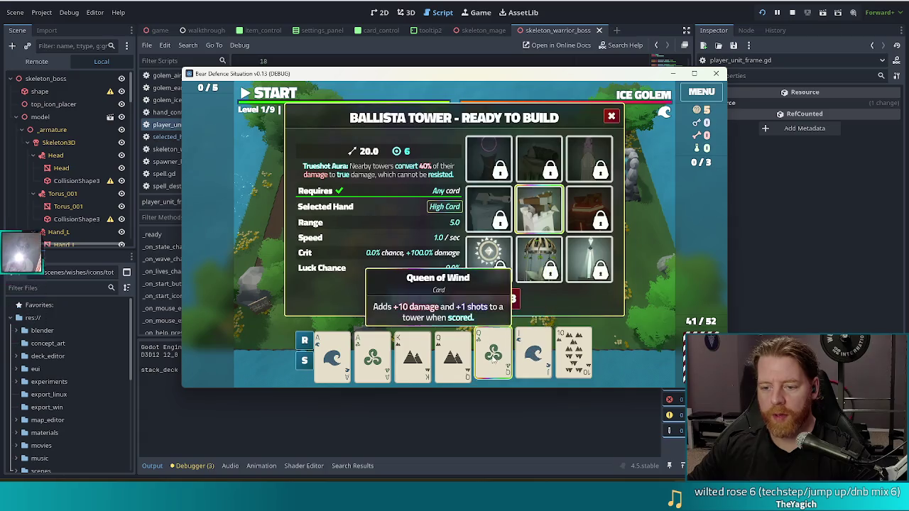
pyautogui.click(452, 352)
pyautogui.click(493, 352)
pyautogui.click(372, 353)
pyautogui.click(412, 353)
pyautogui.click(533, 353)
pyautogui.click(574, 353)
pyautogui.click(416, 298)
pyautogui.click(537, 248)
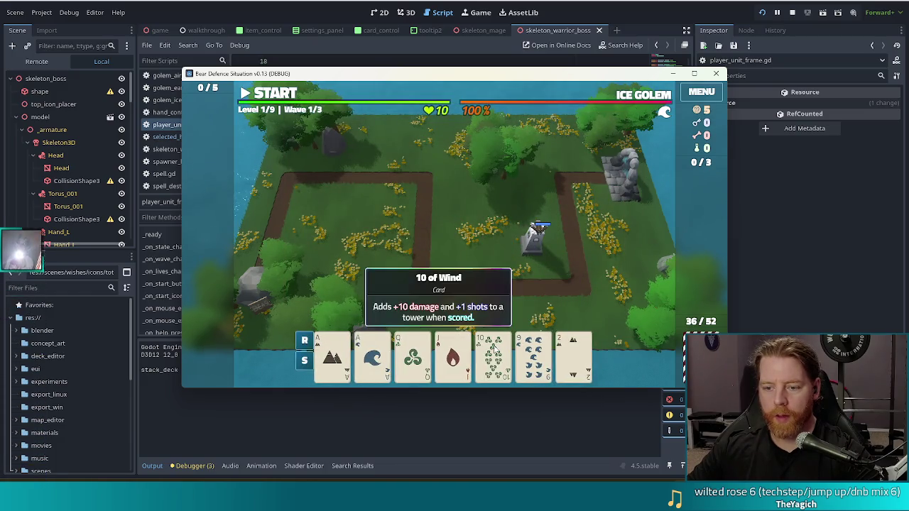
# - Play two more straights to build a second and third ballista tower
pyautogui.click(534, 353)
pyautogui.click(575, 355)
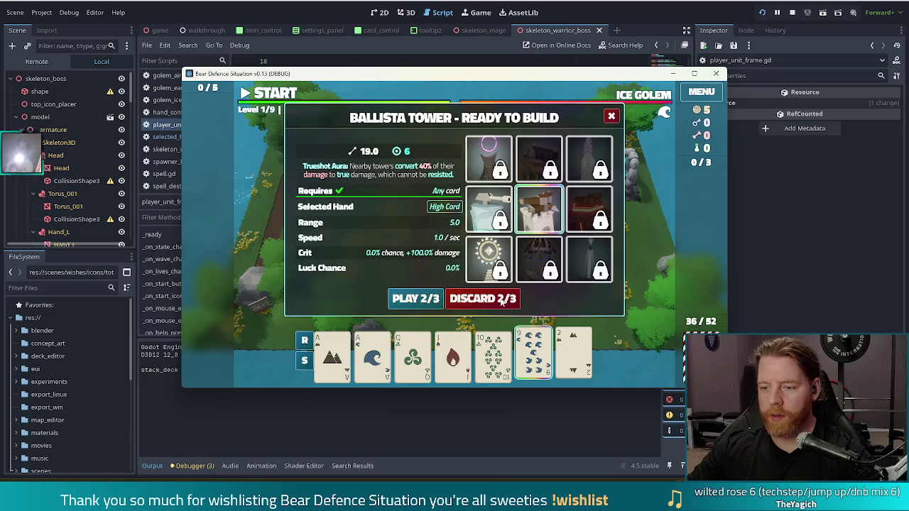
pyautogui.click(491, 296)
pyautogui.click(533, 352)
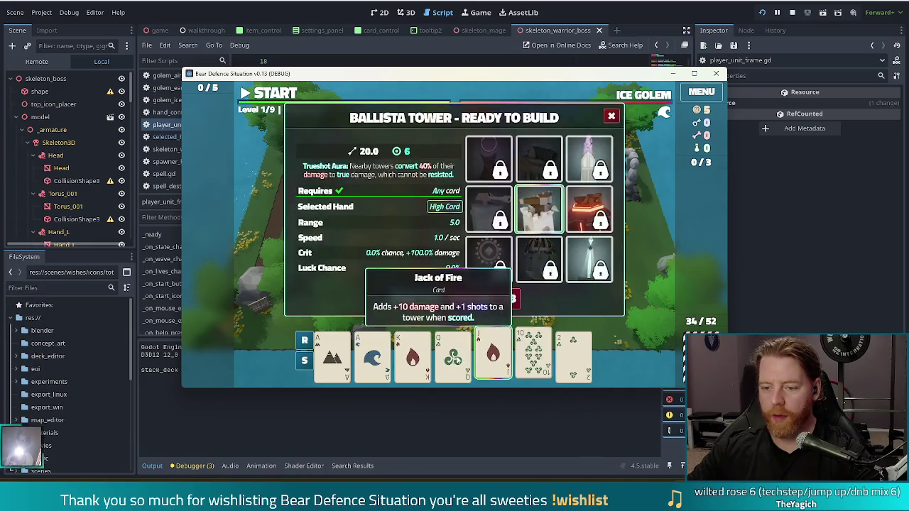
pyautogui.click(415, 298)
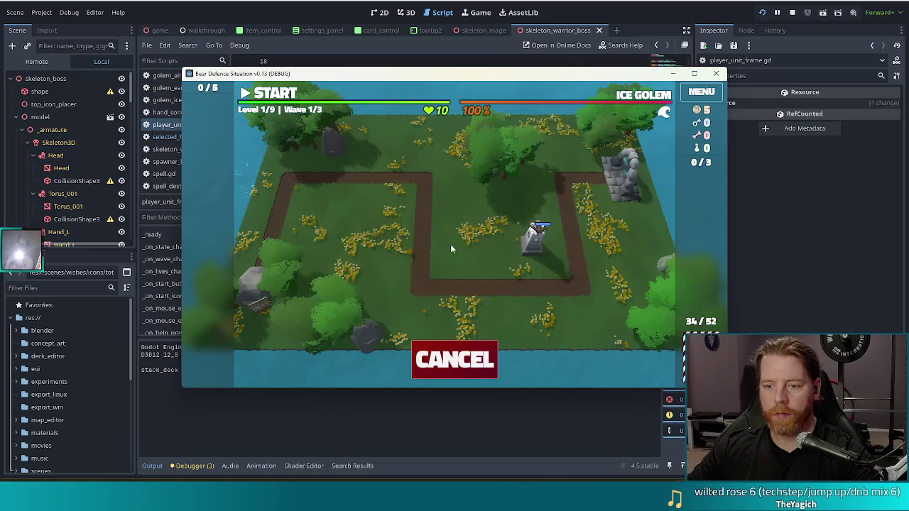
pyautogui.click(465, 238)
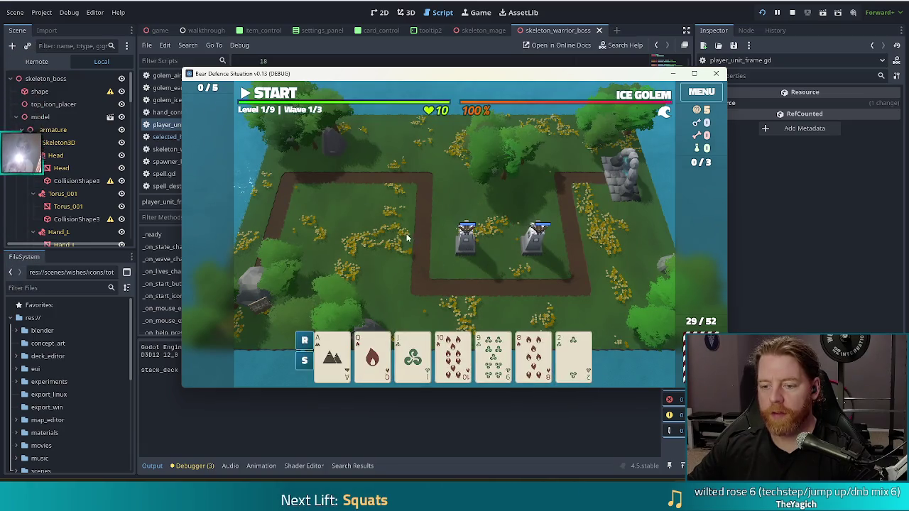
pyautogui.click(536, 362)
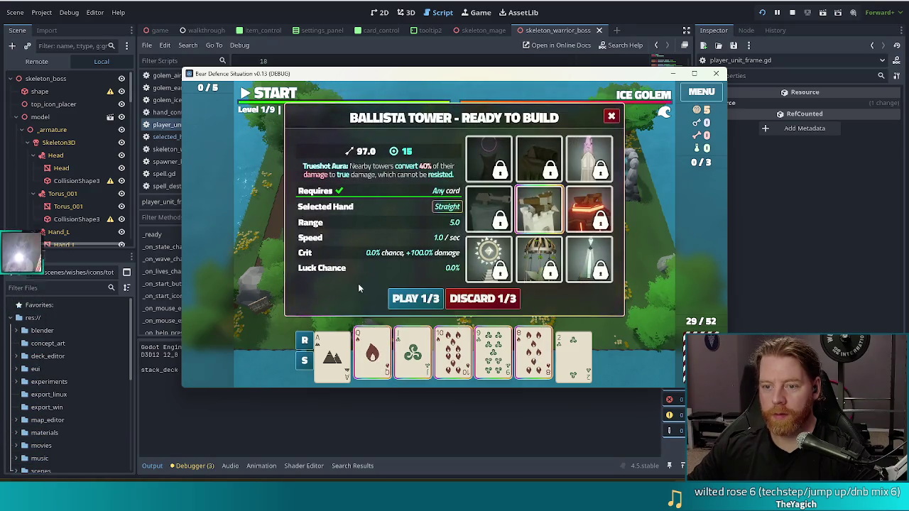
pyautogui.click(415, 298)
pyautogui.click(375, 210)
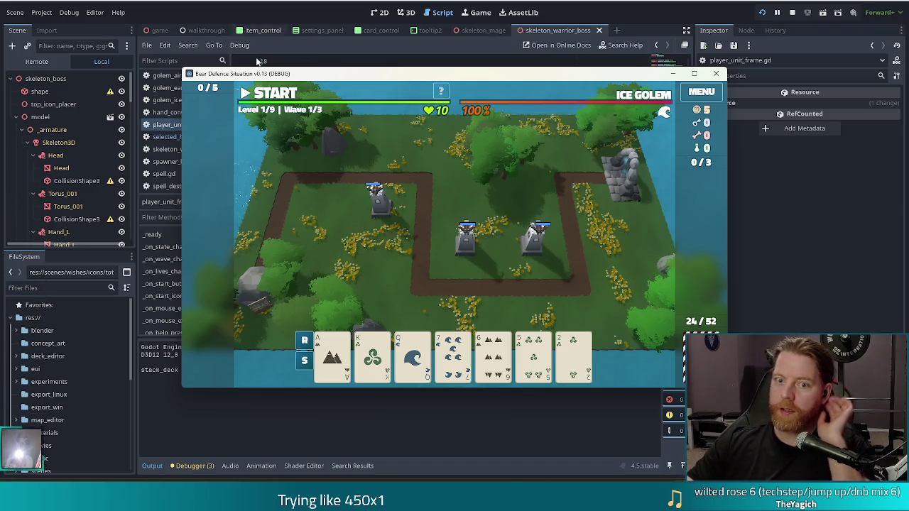
# - Start the first wave and leave it paused with the GAME PAUSED warning showing
pyautogui.click(273, 97)
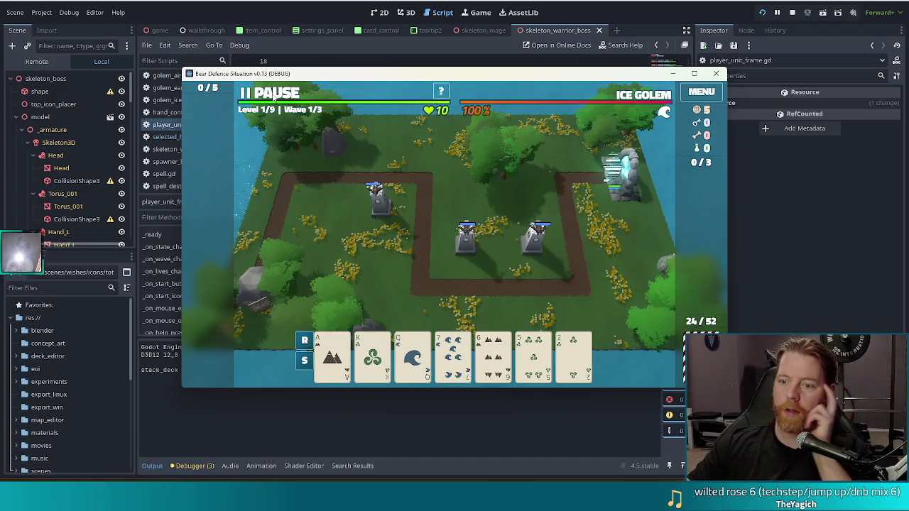
pyautogui.click(274, 97)
pyautogui.click(273, 98)
pyautogui.click(274, 97)
# - While paused, select and deselect the 7 of Water card, opening and closing the ballista build panel
pyautogui.click(453, 355)
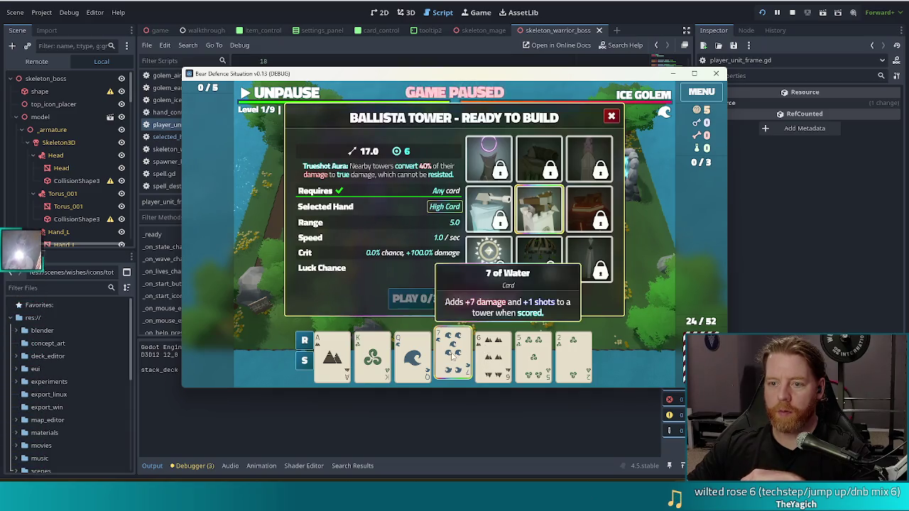
pyautogui.click(463, 373)
pyautogui.click(463, 372)
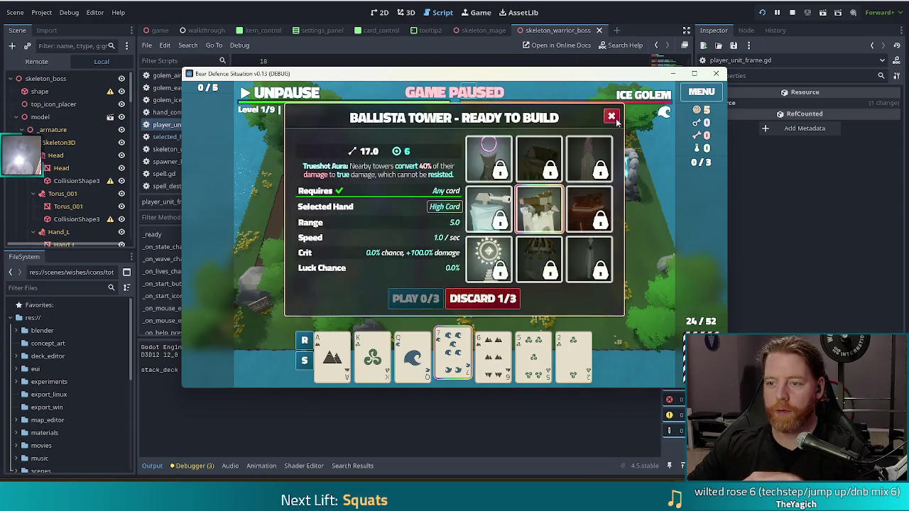
pyautogui.click(612, 116)
pyautogui.click(458, 353)
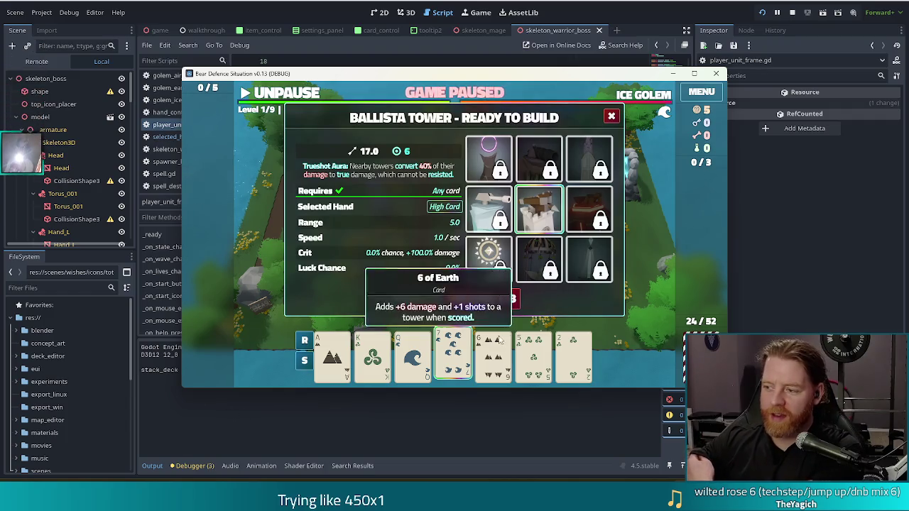
pyautogui.click(450, 364)
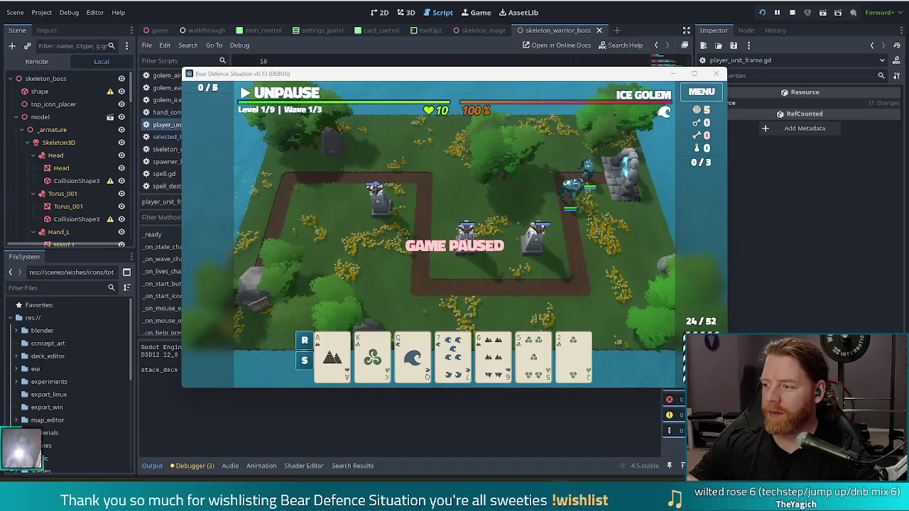
pyautogui.moveTo(429, 363)
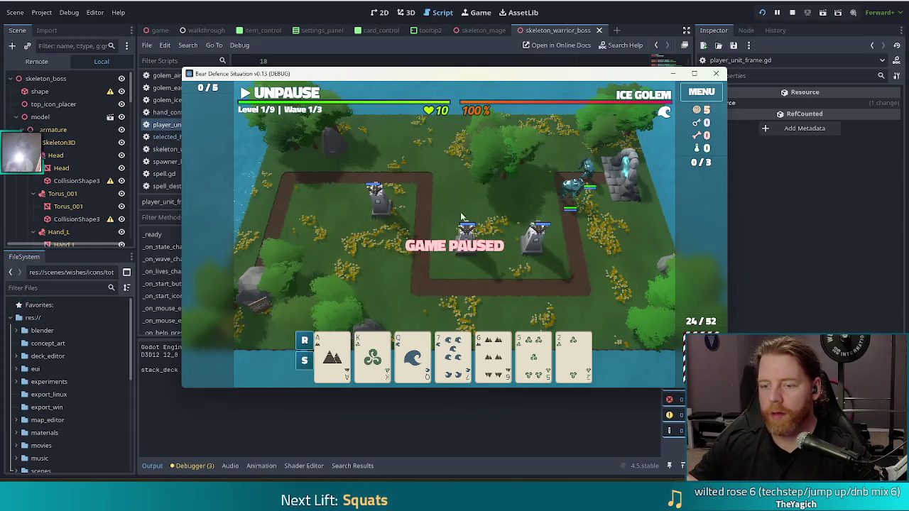
# - Open and close a ballista tower's info panel twice, watching the GAME PAUSED label
pyautogui.click(544, 248)
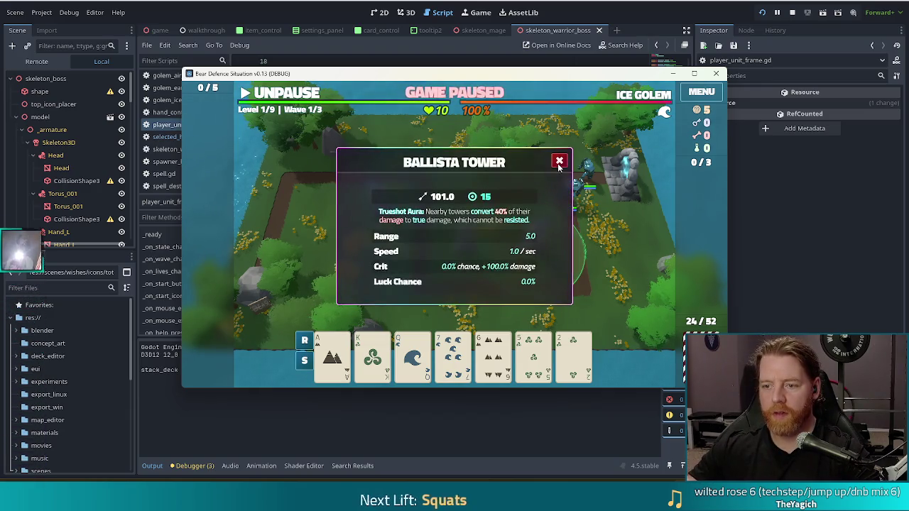
pyautogui.click(558, 162)
pyautogui.click(532, 249)
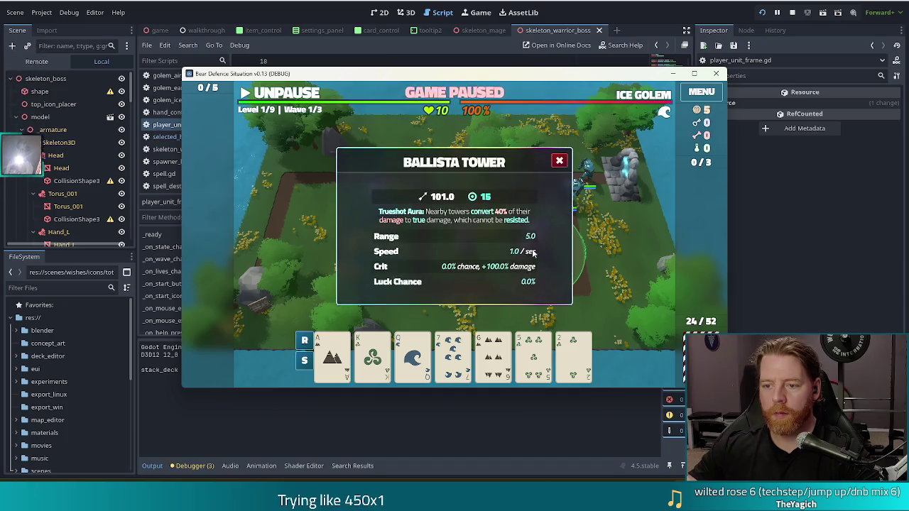
pyautogui.click(559, 161)
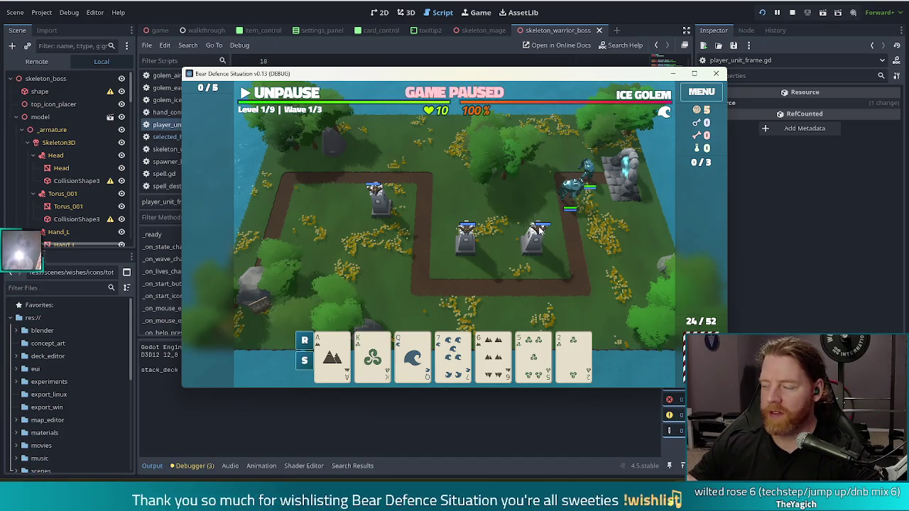
# - Reopen and close the panel, deselect on empty ground, repeat, then leave the game
pyautogui.click(535, 251)
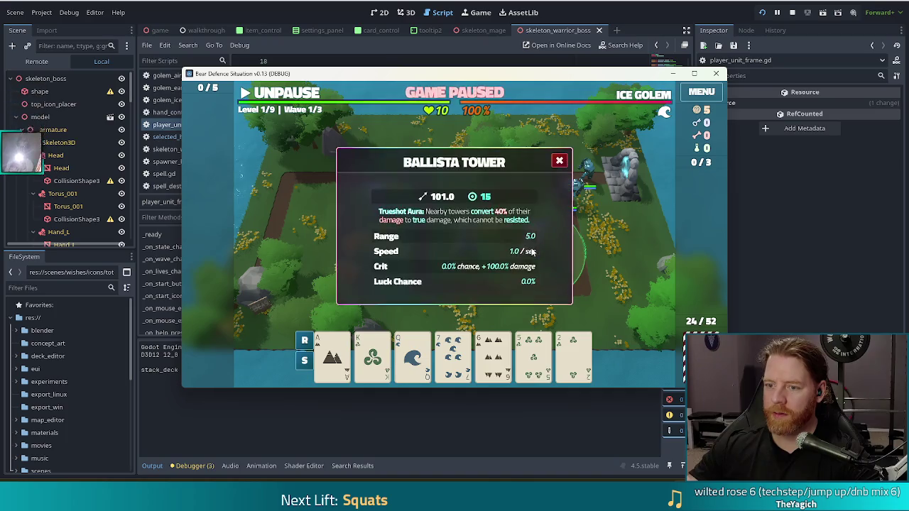
pyautogui.click(559, 161)
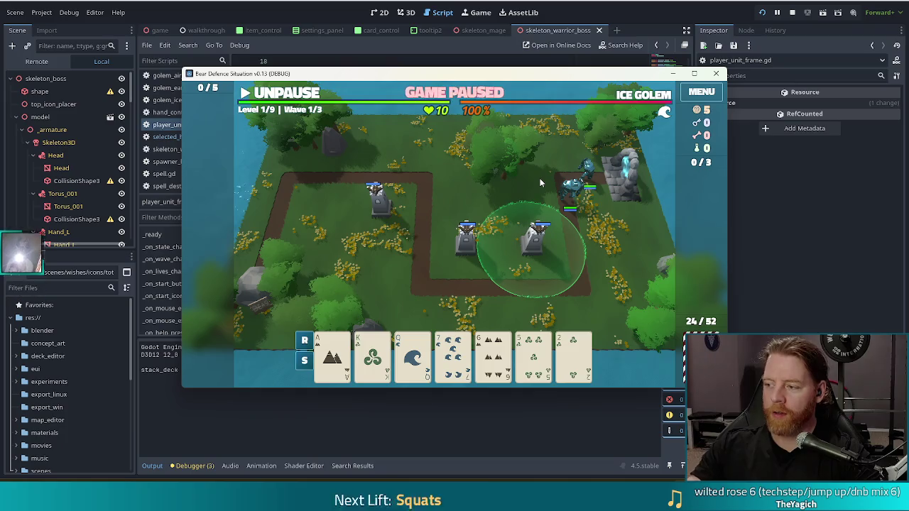
pyautogui.click(487, 191)
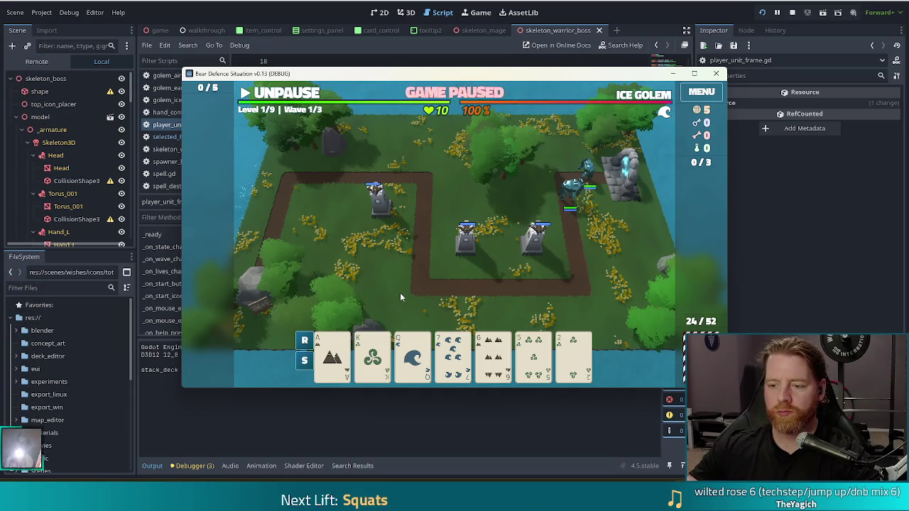
pyautogui.click(536, 234)
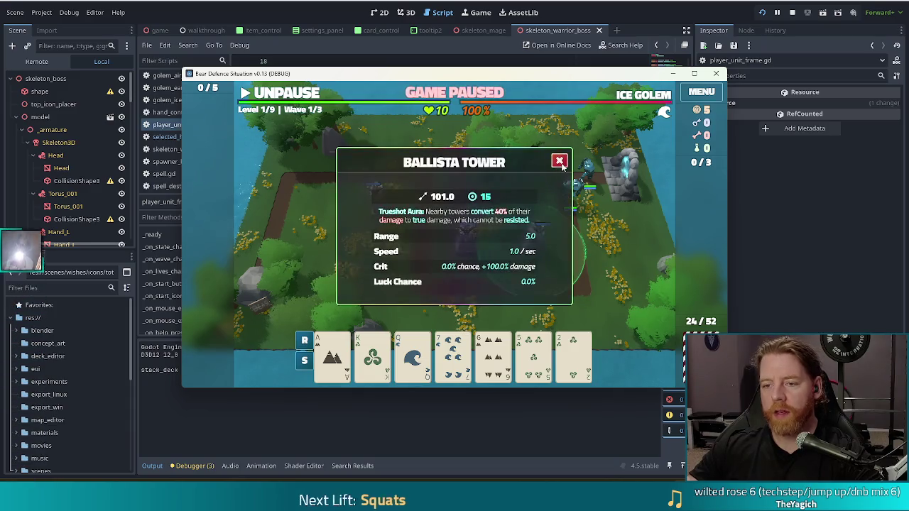
pyautogui.click(559, 160)
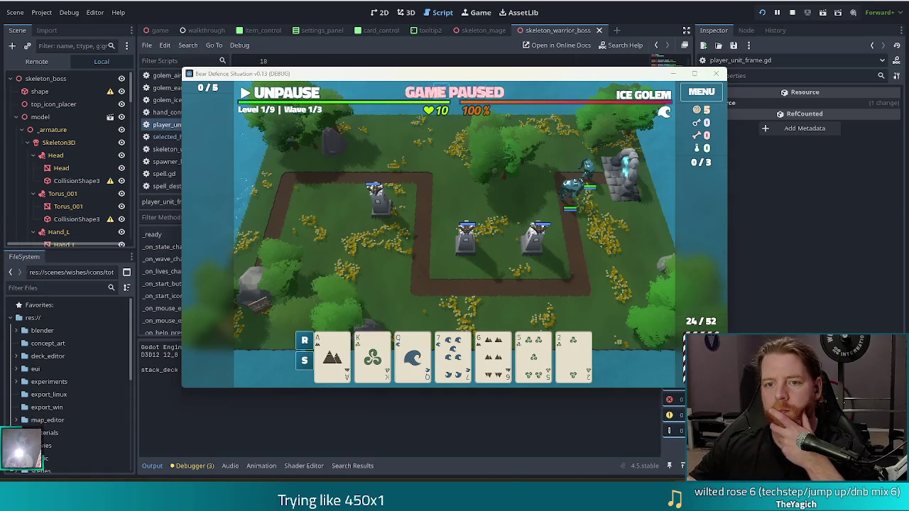
pyautogui.hotkey('alt', 'Tab')
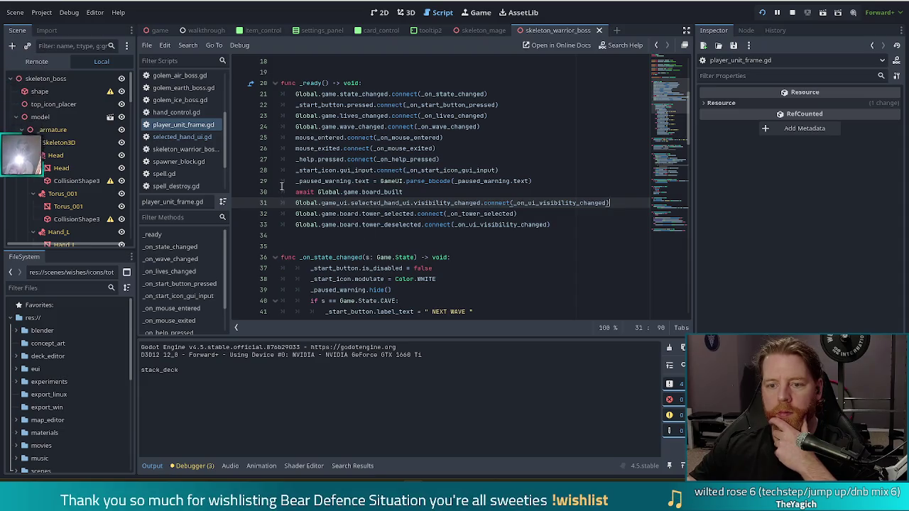
# - Jump from line 32 to the _on_tower_selected definition and read its code via hover popups
pyautogui.click(368, 213)
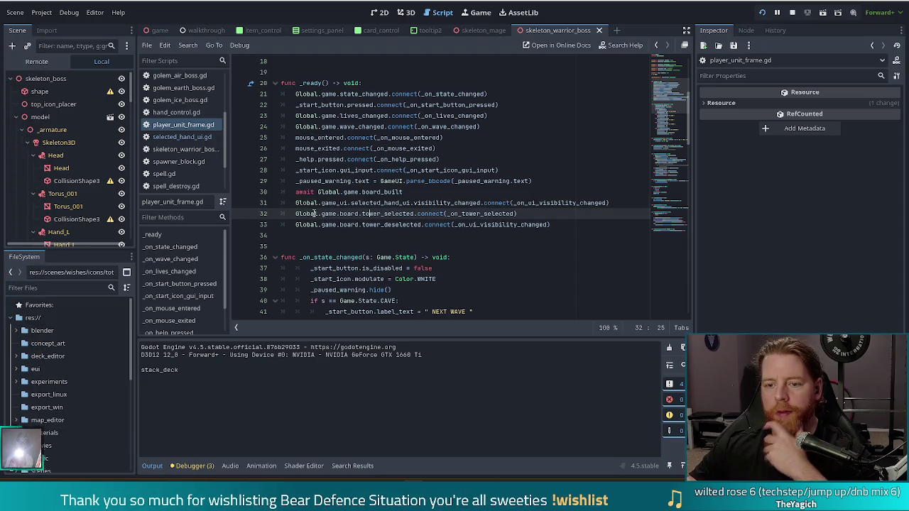
pyautogui.click(458, 214)
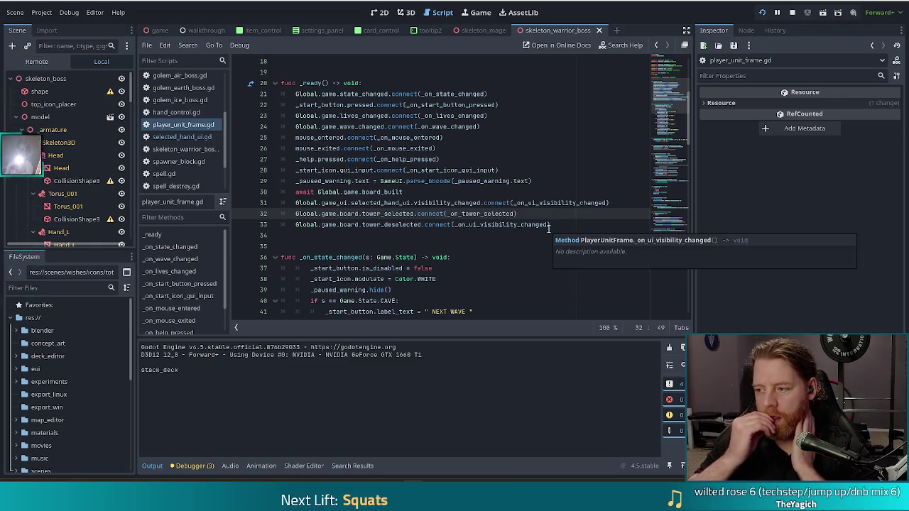
pyautogui.click(481, 214)
pyautogui.keyDown('ctrl'); pyautogui.click(481, 214); pyautogui.keyUp('ctrl')
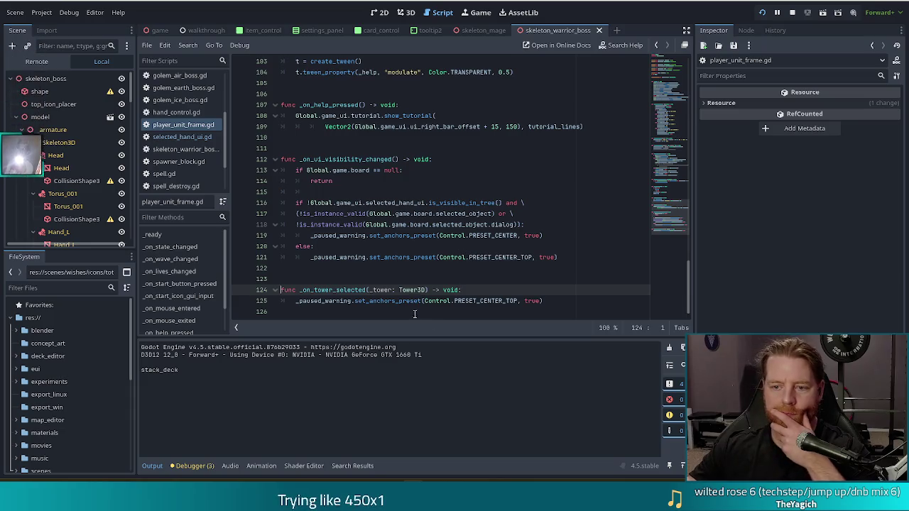
pyautogui.click(446, 259)
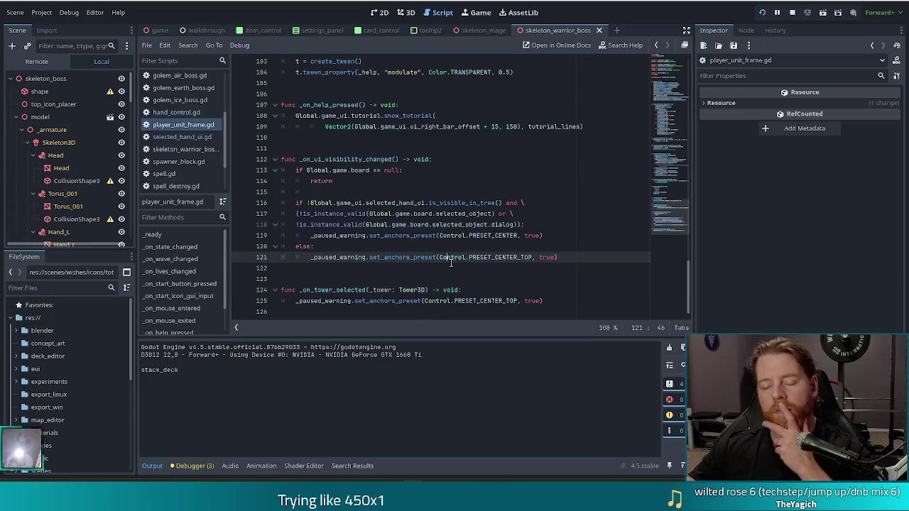
pyautogui.moveTo(446, 263)
pyautogui.click(369, 291)
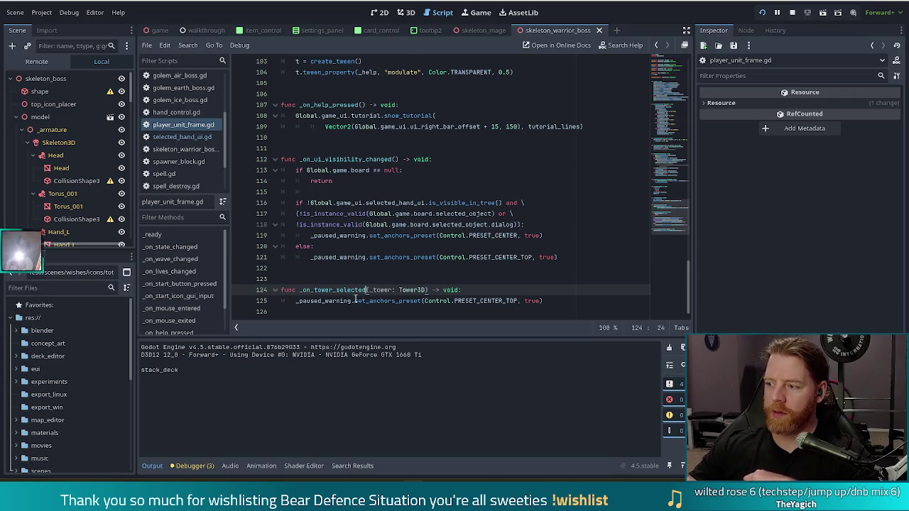
pyautogui.moveTo(349, 301)
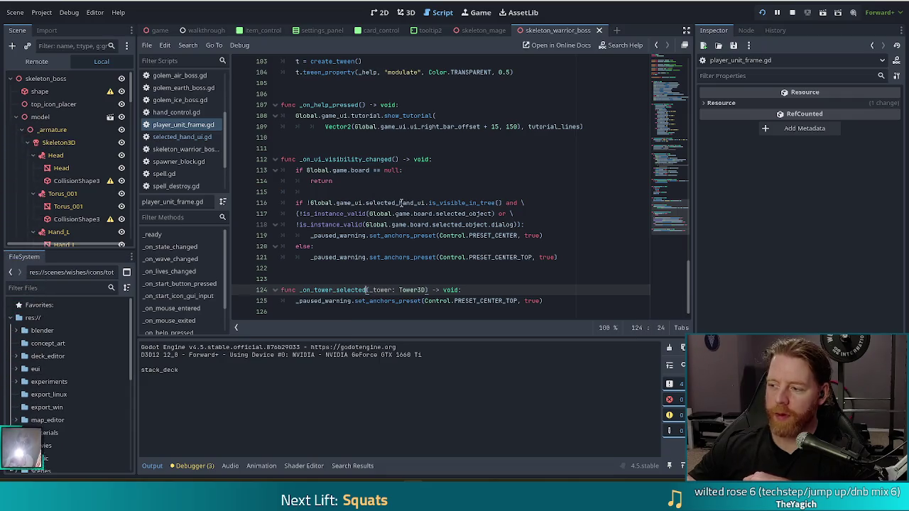
pyautogui.moveTo(399, 203)
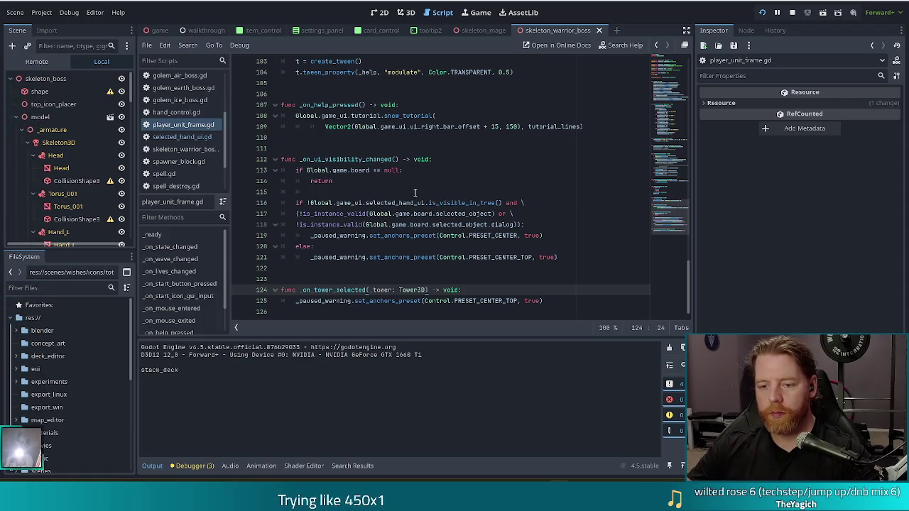
# - Review the _on_ui_visibility_changed body and select its name on line 33
pyautogui.click(382, 301)
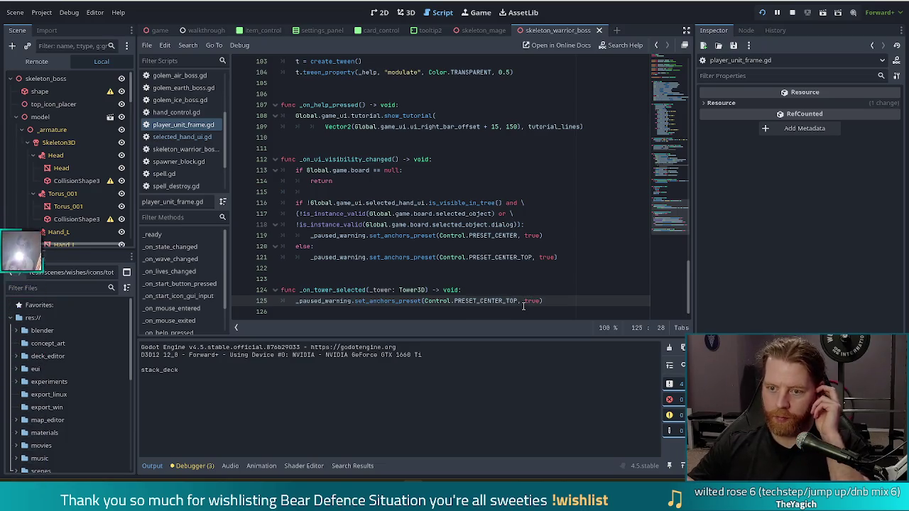
pyautogui.click(588, 224)
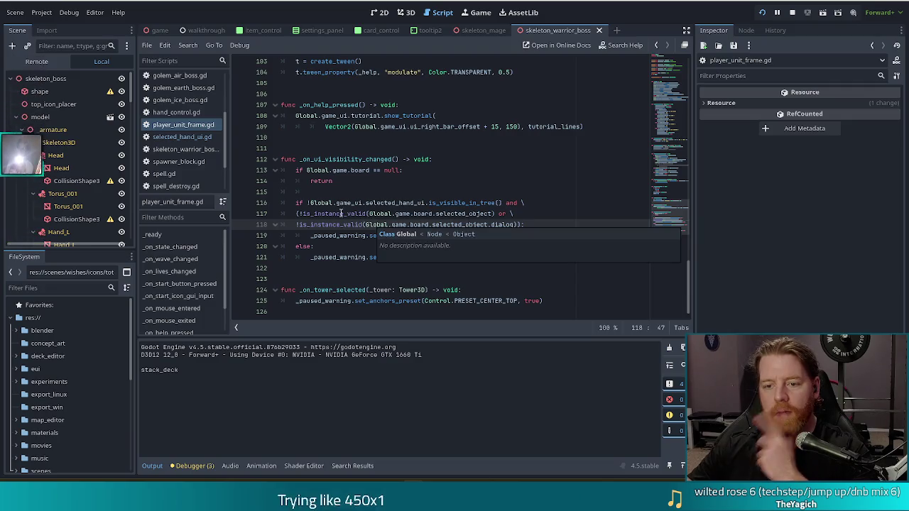
pyautogui.moveTo(332, 159); pyautogui.dragTo(373, 236)
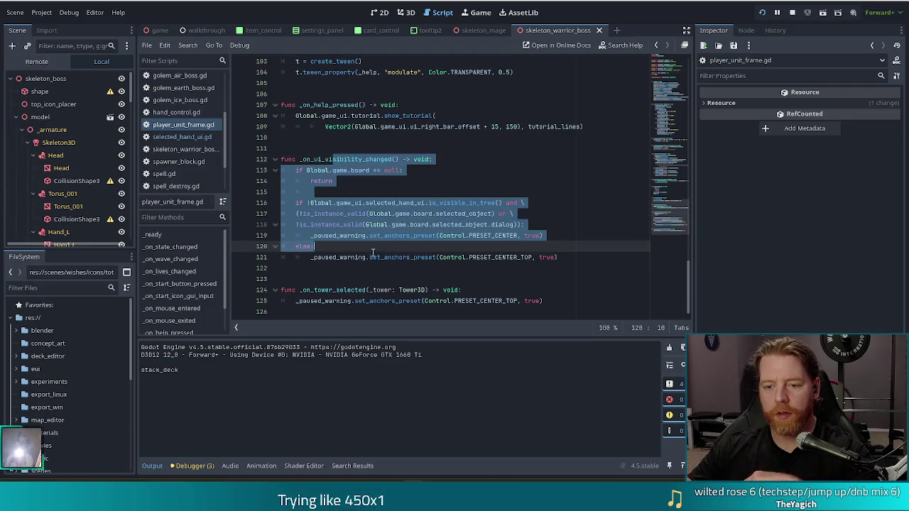
pyautogui.press('Down')
pyautogui.press('Down')
pyautogui.press('Down')
pyautogui.moveTo(675, 217); pyautogui.dragTo(673, 110)
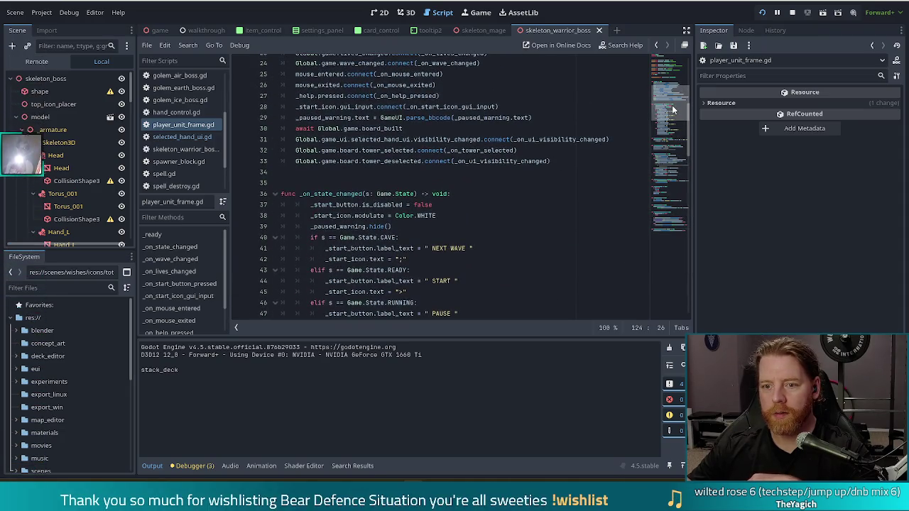
pyautogui.doubleClick(529, 162)
pyautogui.hotkey('ctrl', 'c')
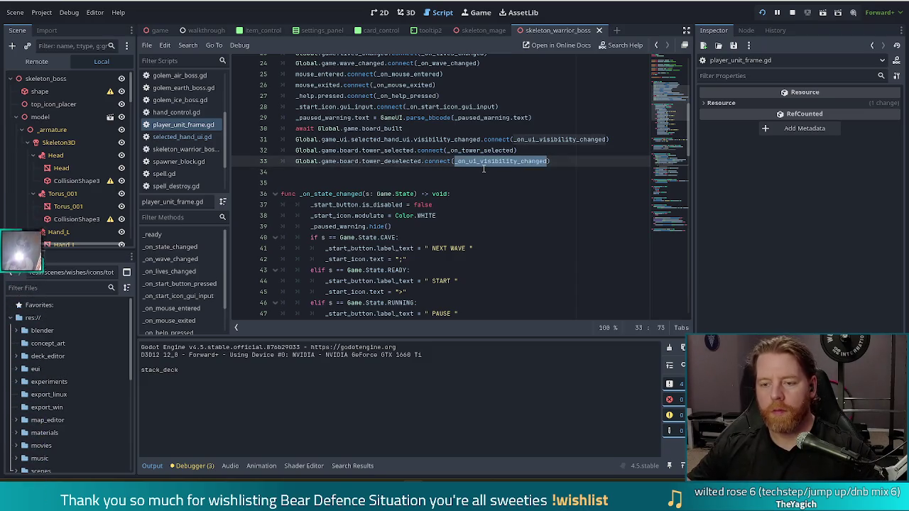
pyautogui.moveTo(668, 99)
pyautogui.mouseDown()
pyautogui.moveTo(669, 226)
pyautogui.moveTo(672, 101)
pyautogui.mouseUp()
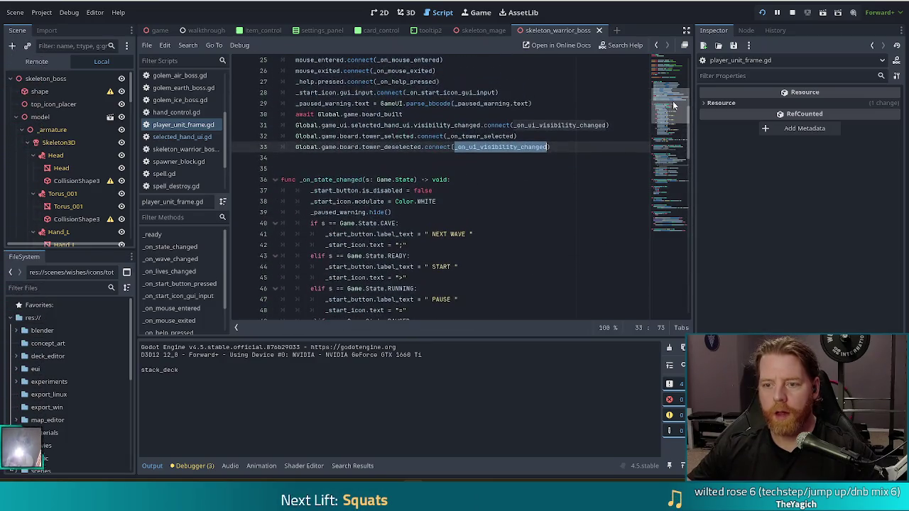
# - Replace _on_tower_selected on line 32 with _on_ui_visibility_changed.unbind(1), save, and run
pyautogui.doubleClick(477, 136)
pyautogui.hotkey('ctrl', 'v')
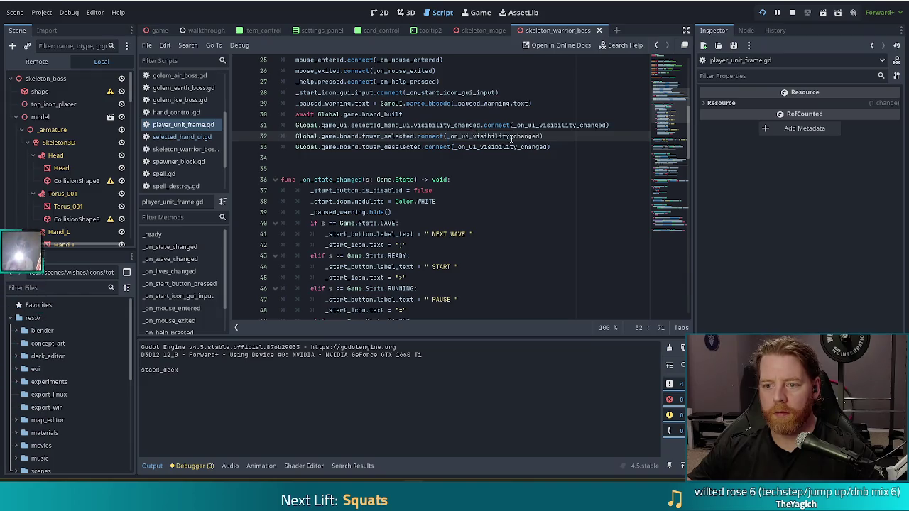
pyautogui.write('.UN')
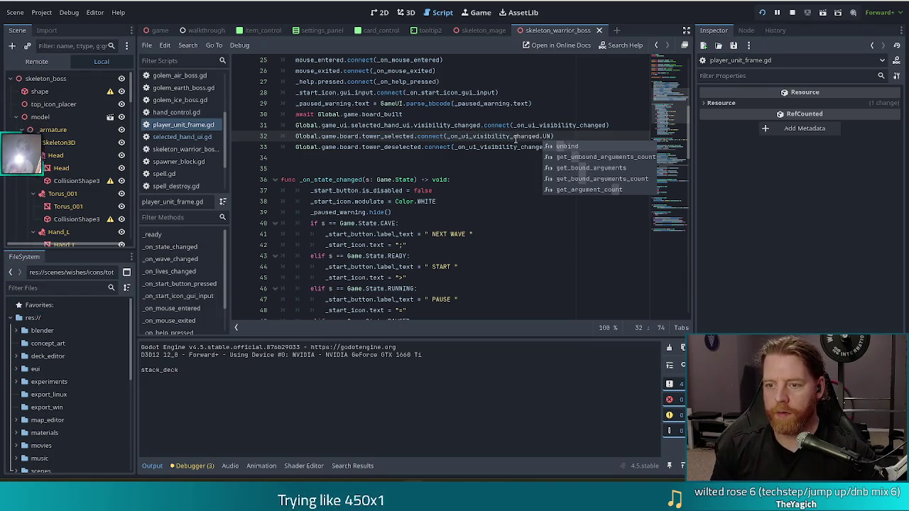
pyautogui.press('Return')
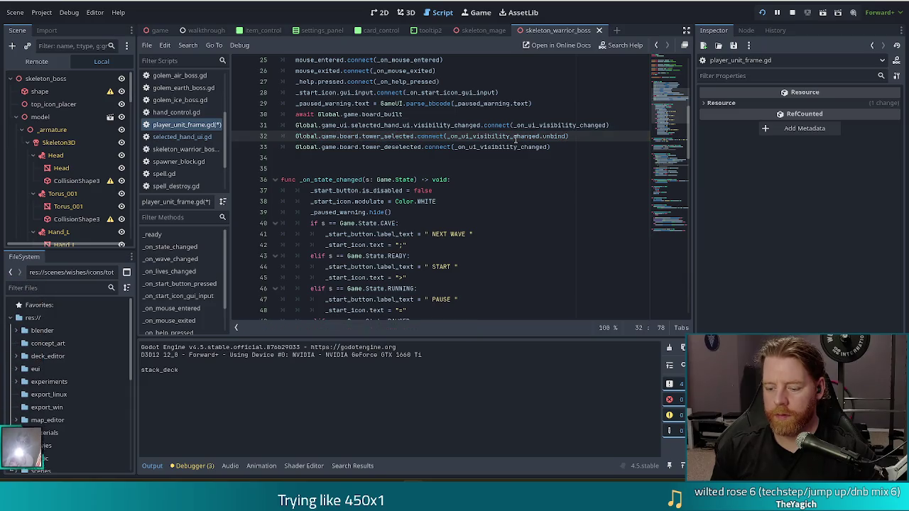
pyautogui.write(')')
pyautogui.hotkey('ctrl', 's')
pyautogui.scroll(1, 451, 201)
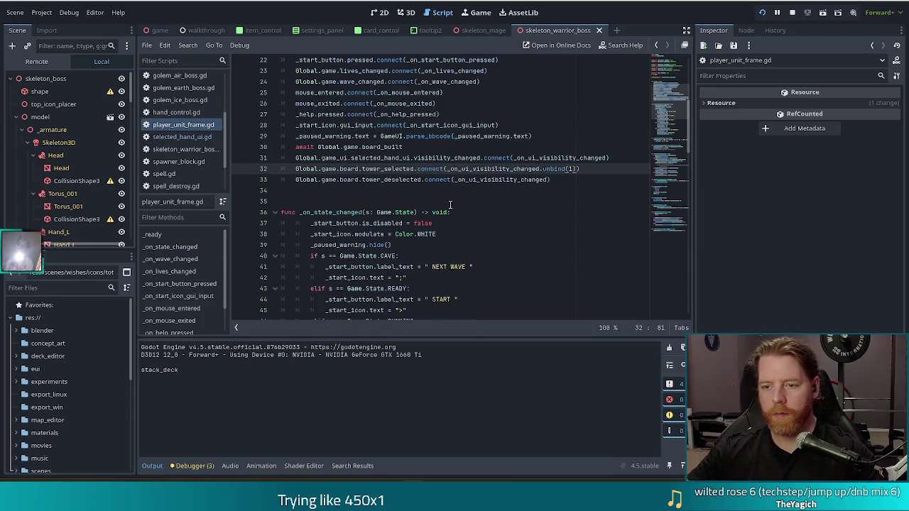
pyautogui.press('F5')
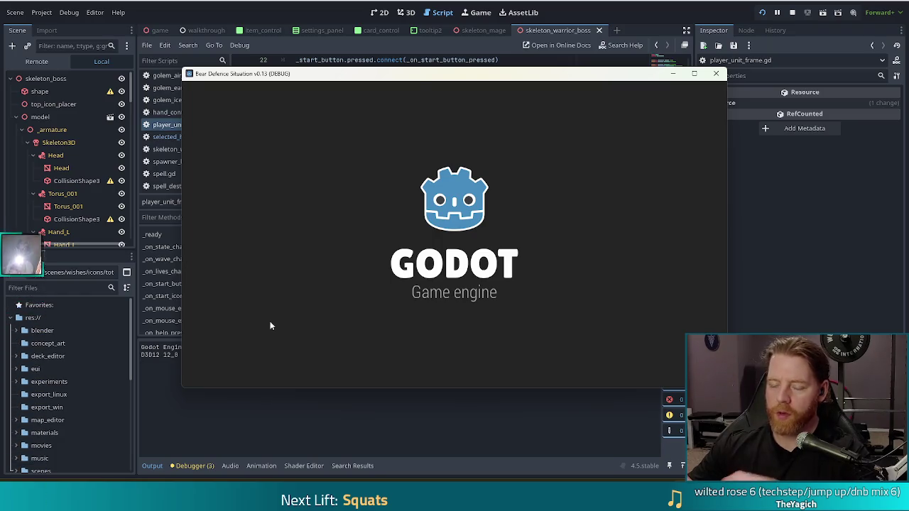
# - Start a new game, discard both Kings, and build a Ballista inside the path loop with Queen of Earth
pyautogui.click(275, 246)
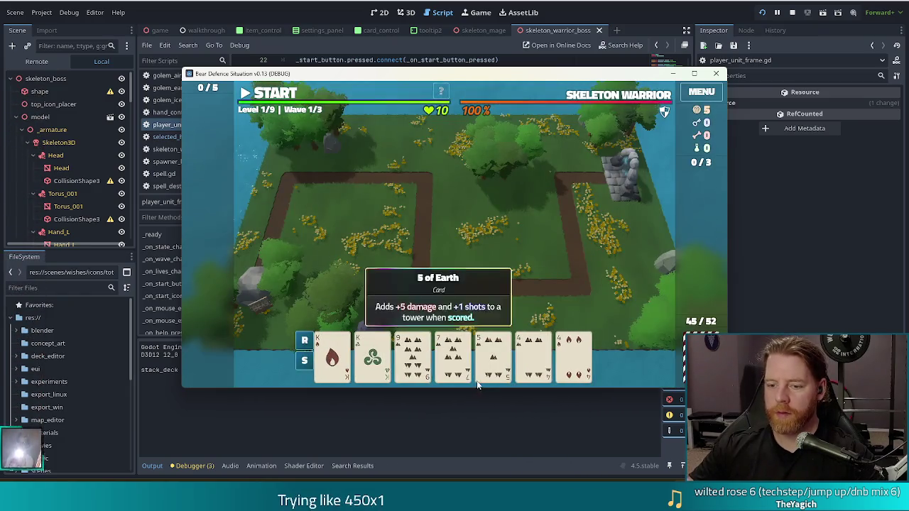
pyautogui.click(417, 364)
pyautogui.click(417, 363)
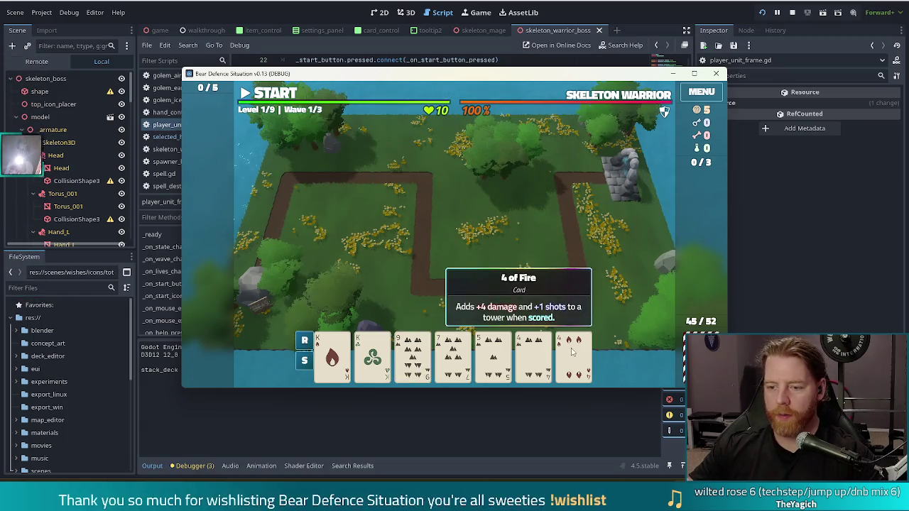
pyautogui.click(372, 355)
pyautogui.click(332, 355)
pyautogui.click(481, 297)
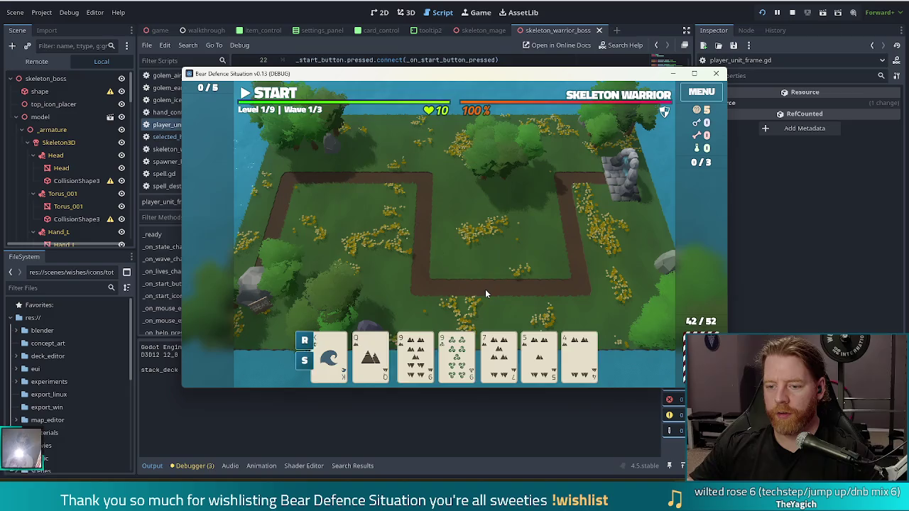
pyautogui.click(376, 348)
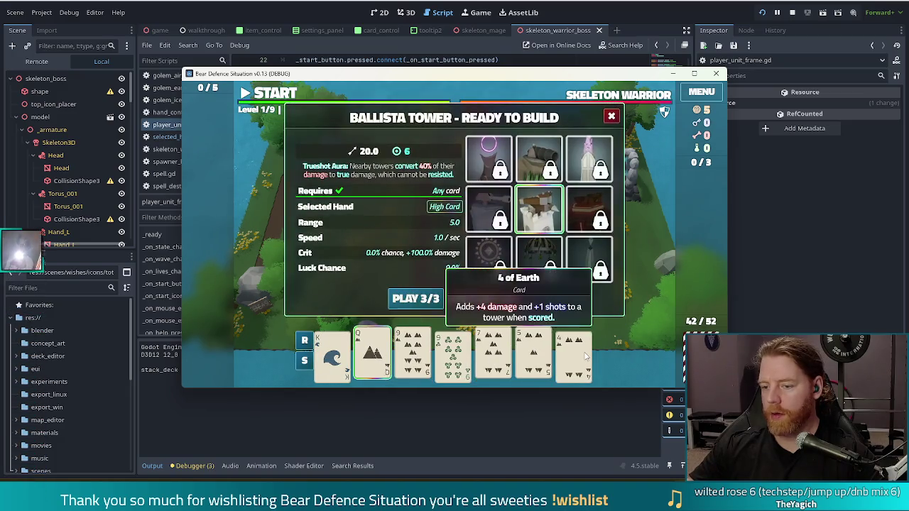
pyautogui.click(557, 227)
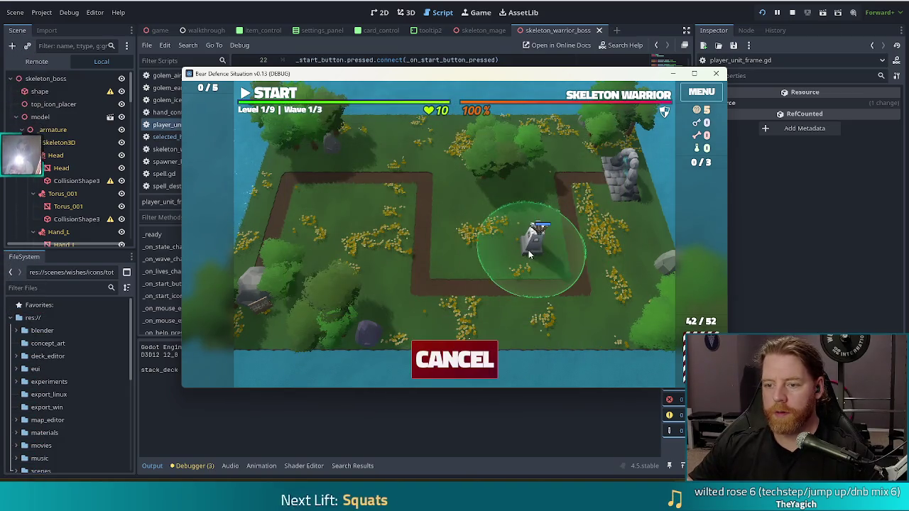
pyautogui.click(528, 248)
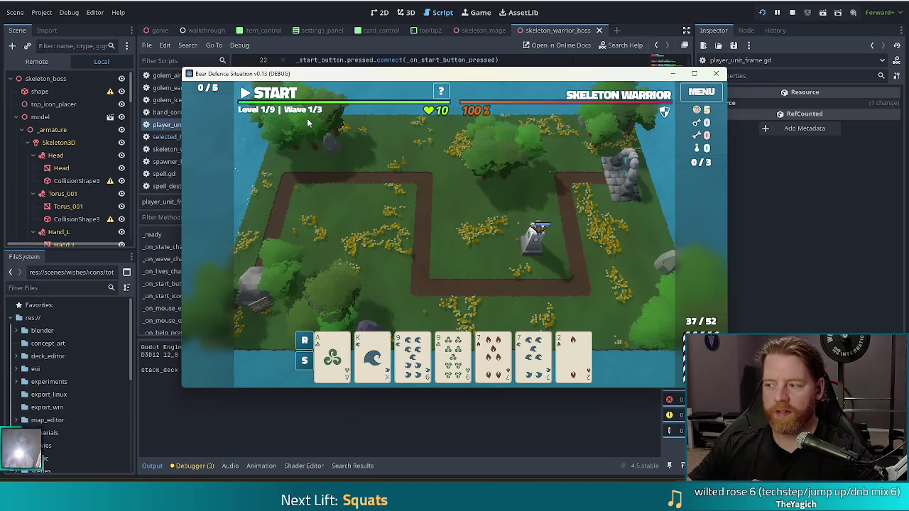
# - Start and pause the wave, open and close the Ballista's info panel twice, then close the game
pyautogui.click(276, 94)
pyautogui.click(277, 94)
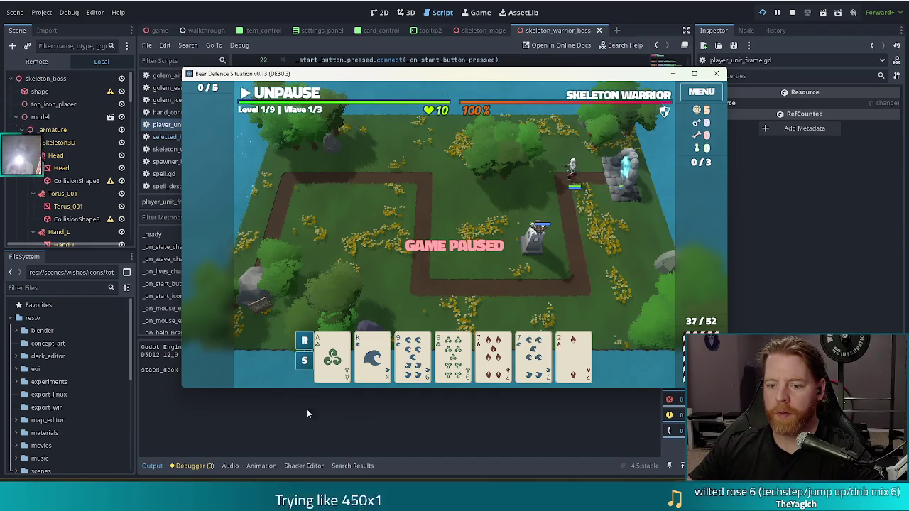
pyautogui.click(537, 257)
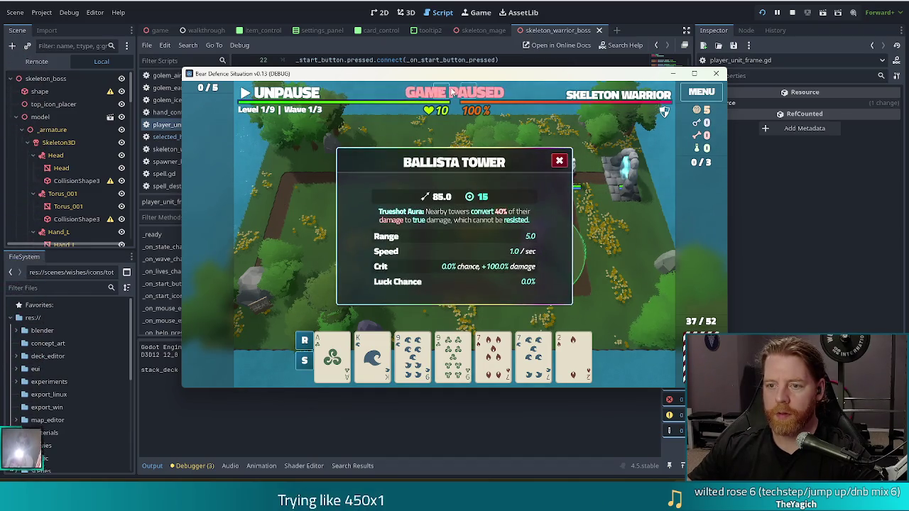
pyautogui.click(559, 162)
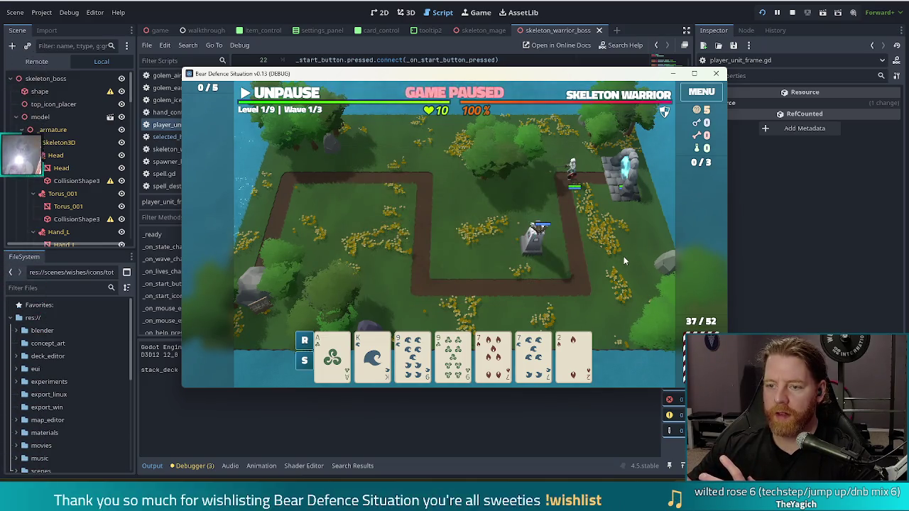
pyautogui.click(538, 245)
pyautogui.click(559, 161)
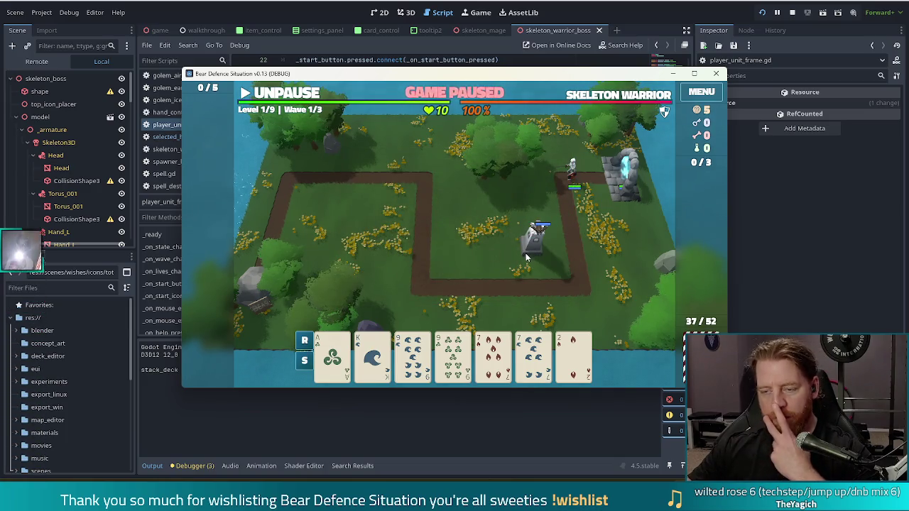
pyautogui.click(611, 7)
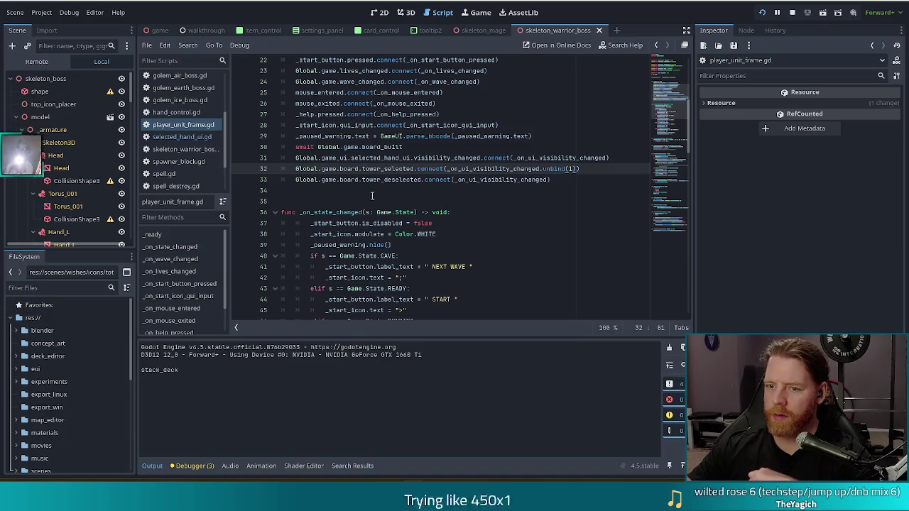
# - Scroll to the visibility handler and open the Ballista's info panel in the paused game
pyautogui.click(485, 180)
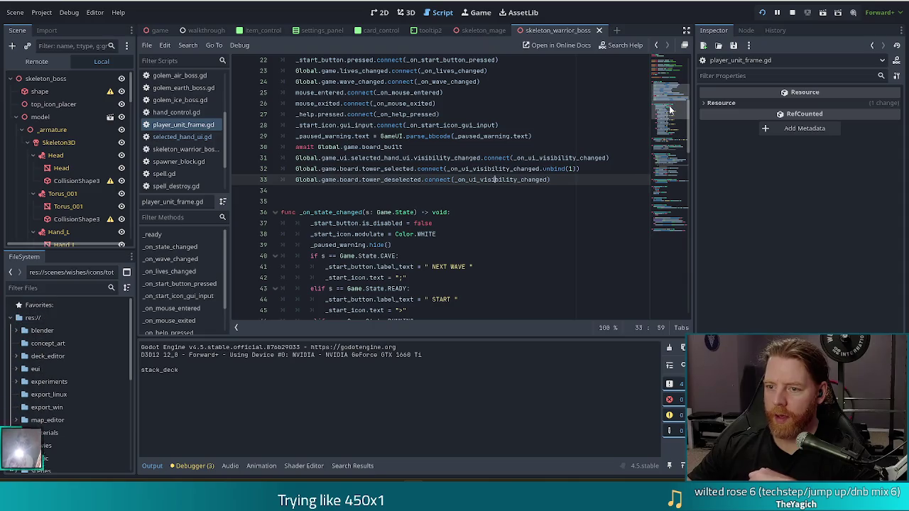
pyautogui.moveTo(669, 110); pyautogui.dragTo(653, 235)
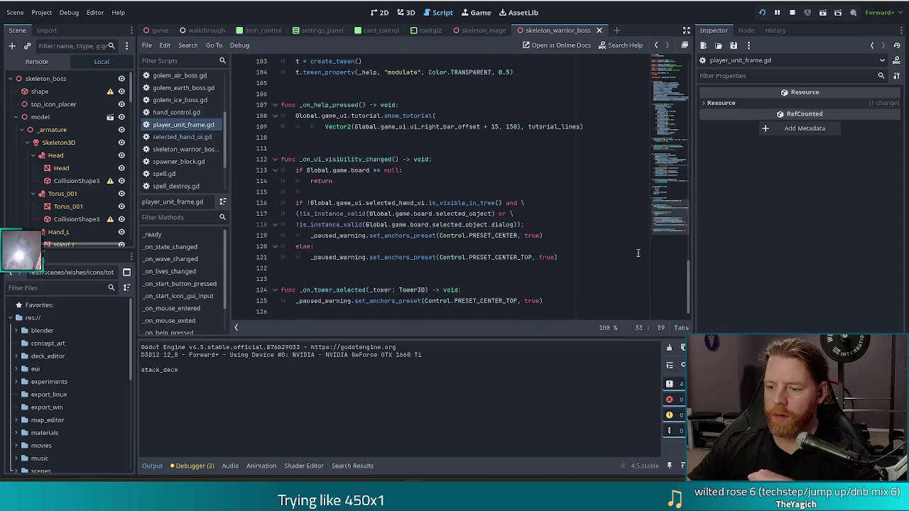
pyautogui.hotkey('alt', 'Tab')
pyautogui.click(529, 238)
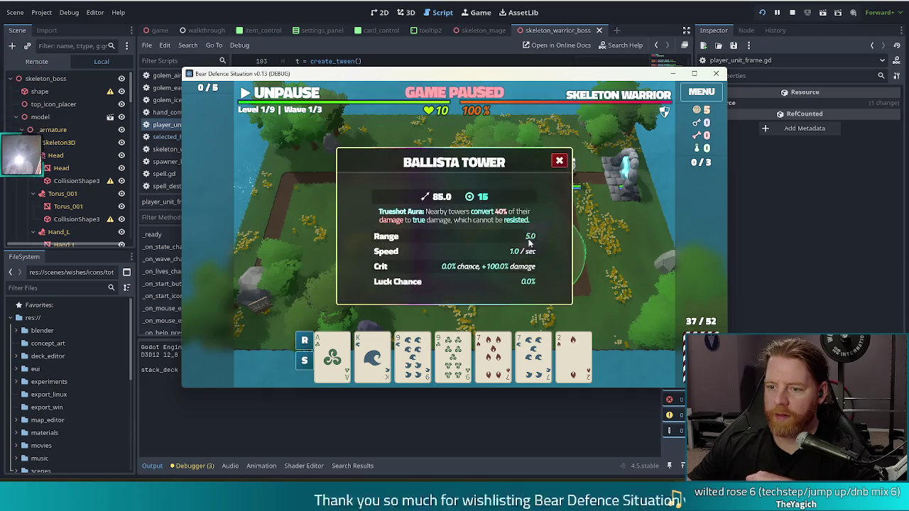
pyautogui.hotkey('alt', 'Tab')
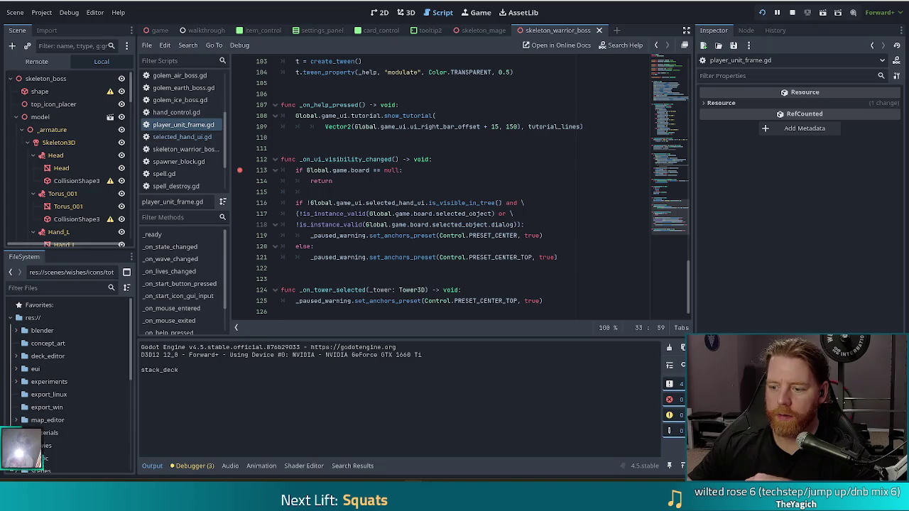
# - Close the tower panel to hit the breakpoint and inspect the dialog and selected_object checks on lines 117–118
pyautogui.hotkey('alt', 'Tab')
pyautogui.click(561, 162)
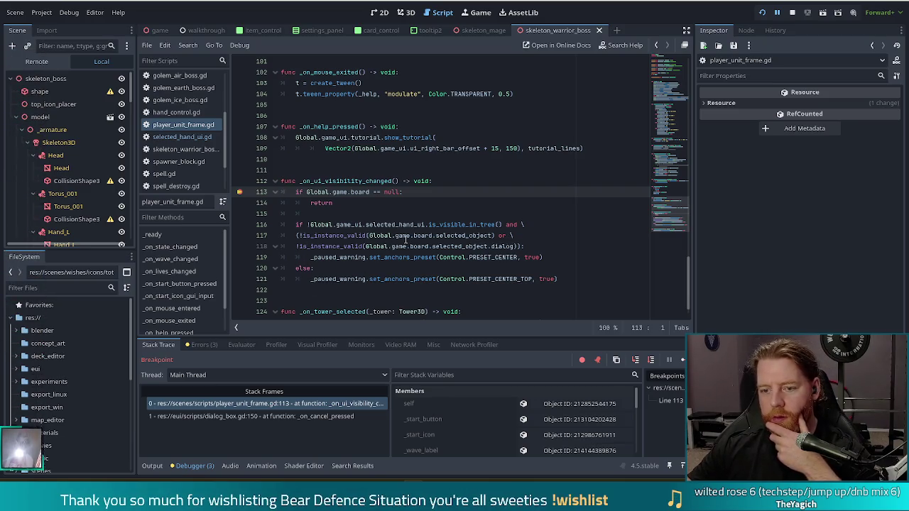
pyautogui.moveTo(475, 235)
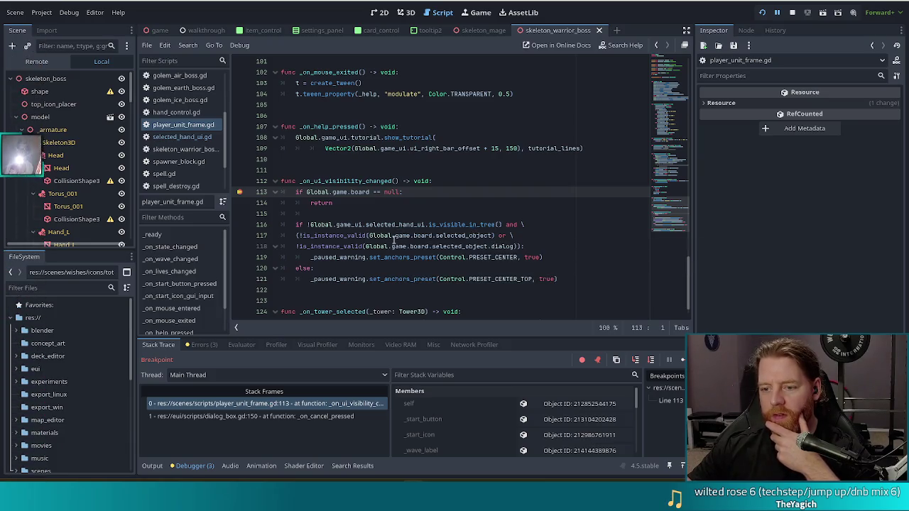
pyautogui.moveTo(414, 232)
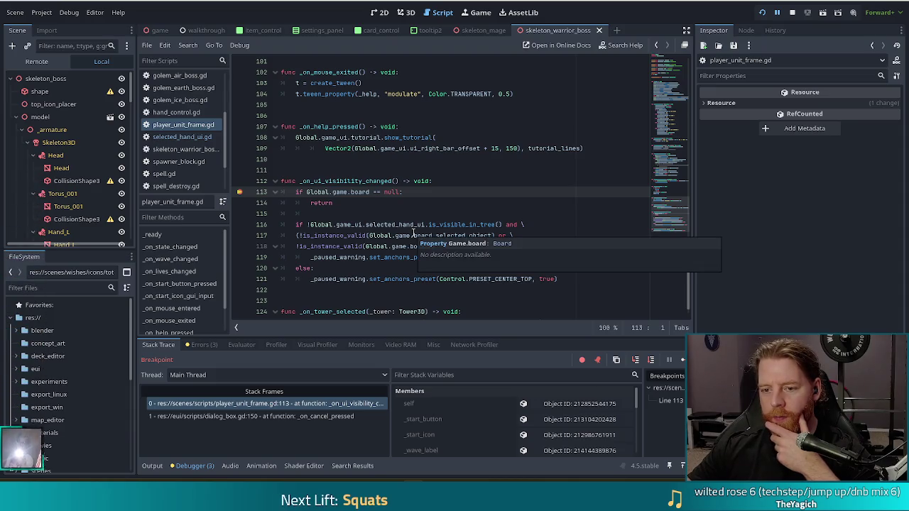
pyautogui.moveTo(453, 280)
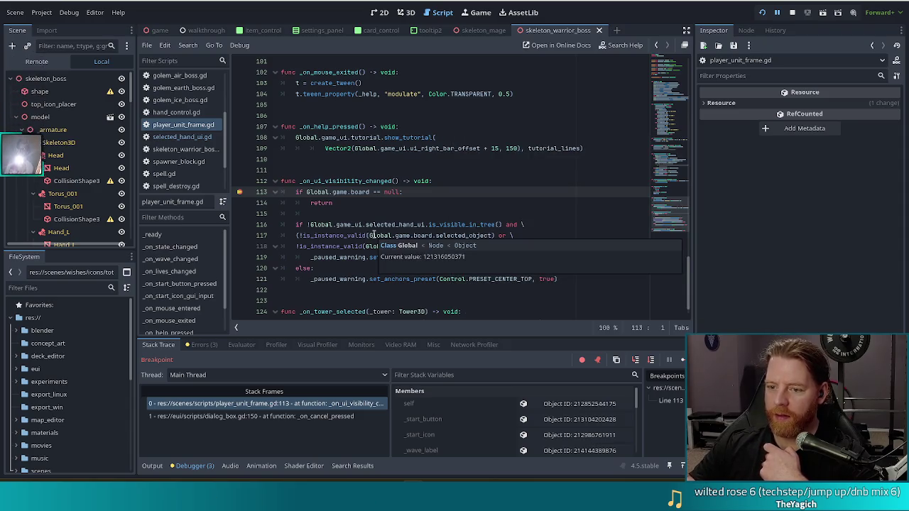
pyautogui.moveTo(362, 245)
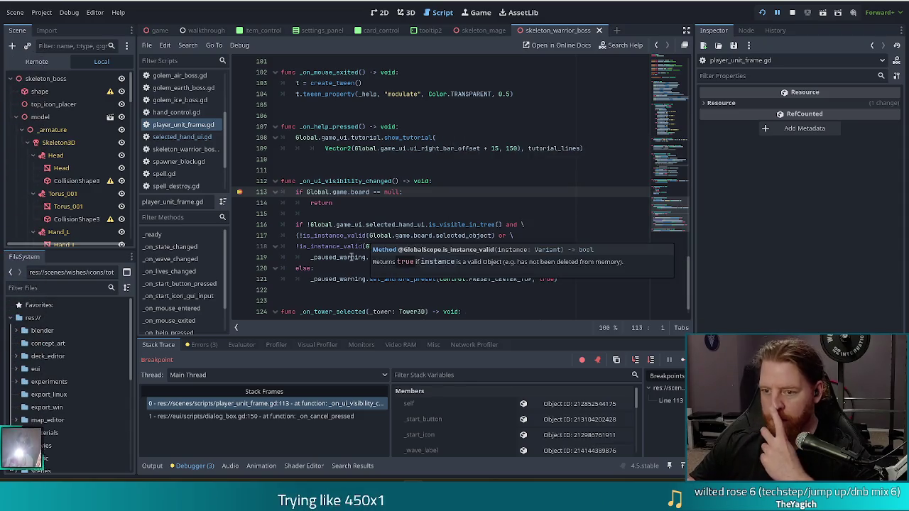
pyautogui.moveTo(328, 257)
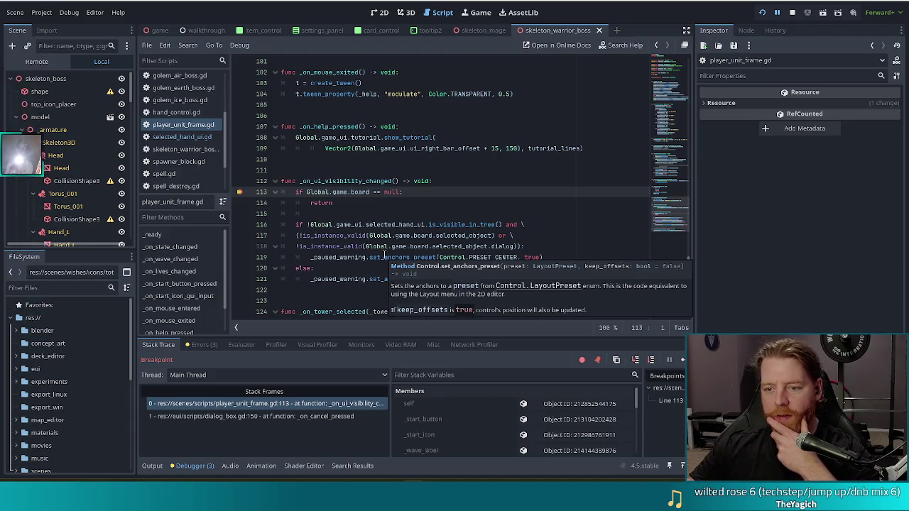
pyautogui.moveTo(384, 256)
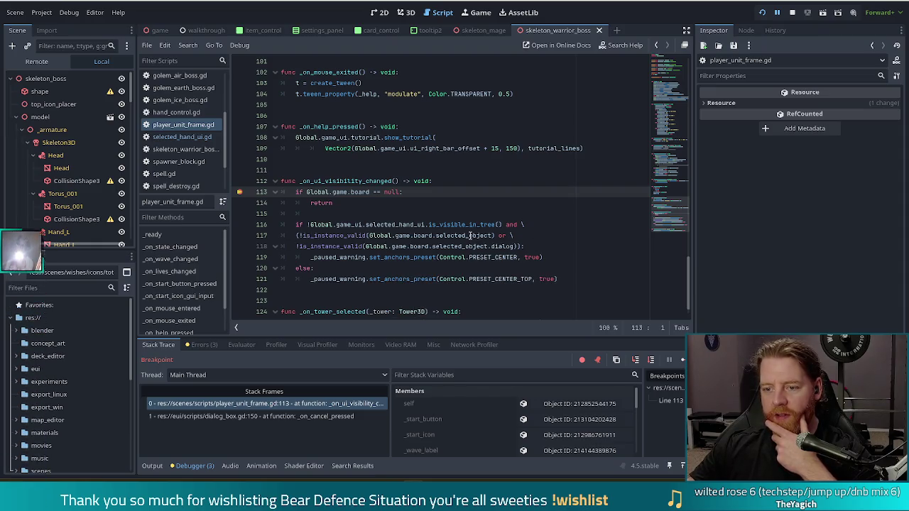
pyautogui.moveTo(516, 246); pyautogui.dragTo(297, 246)
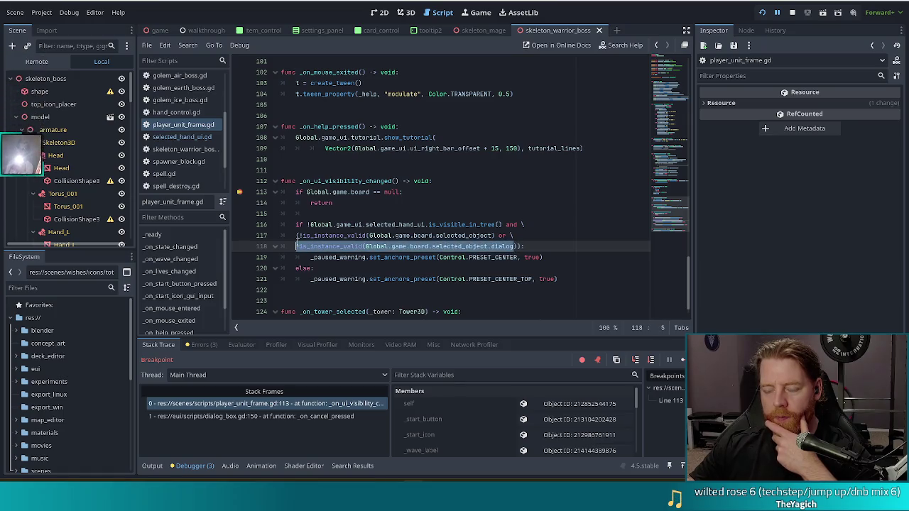
pyautogui.click(387, 235)
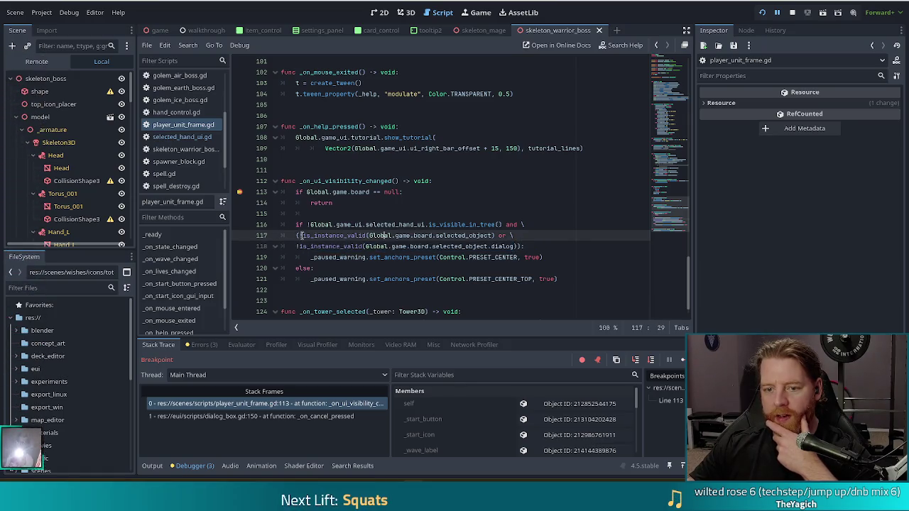
pyautogui.moveTo(384, 235); pyautogui.dragTo(491, 238)
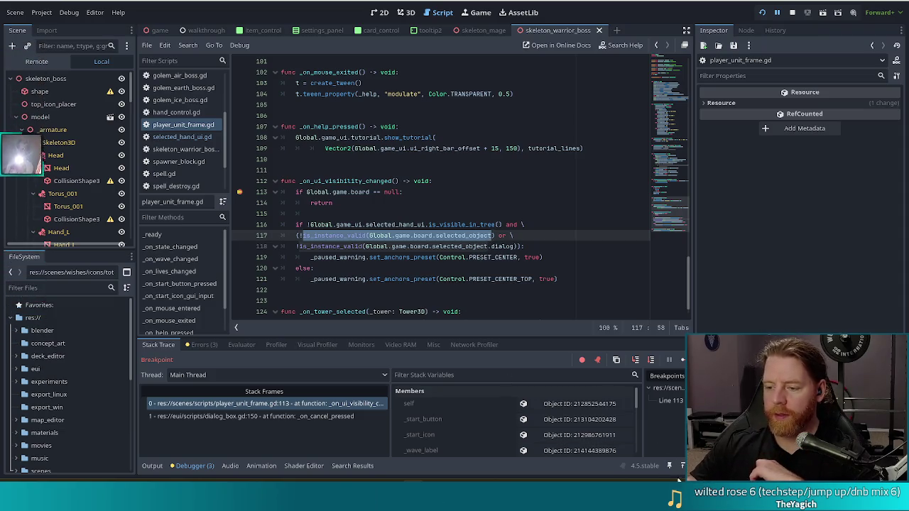
# - Resume execution, deselect the Ballista tower, and return to line 117 in the editor
pyautogui.hotkey('alt', 'Tab')
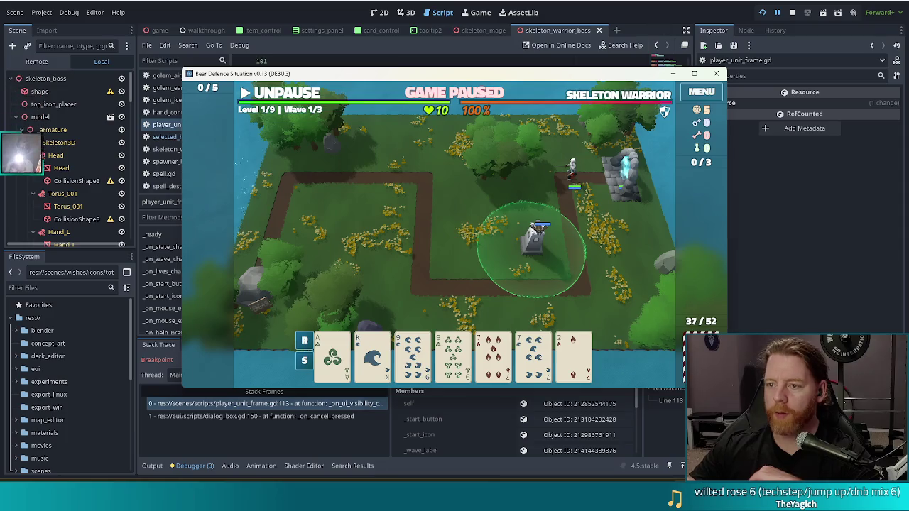
pyautogui.hotkey('alt', 'Tab')
pyautogui.press('F12')
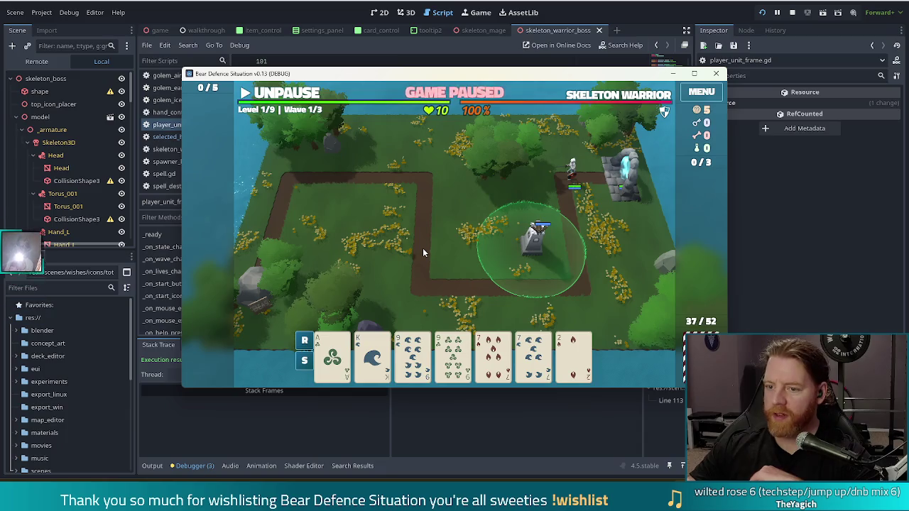
pyautogui.click(446, 241)
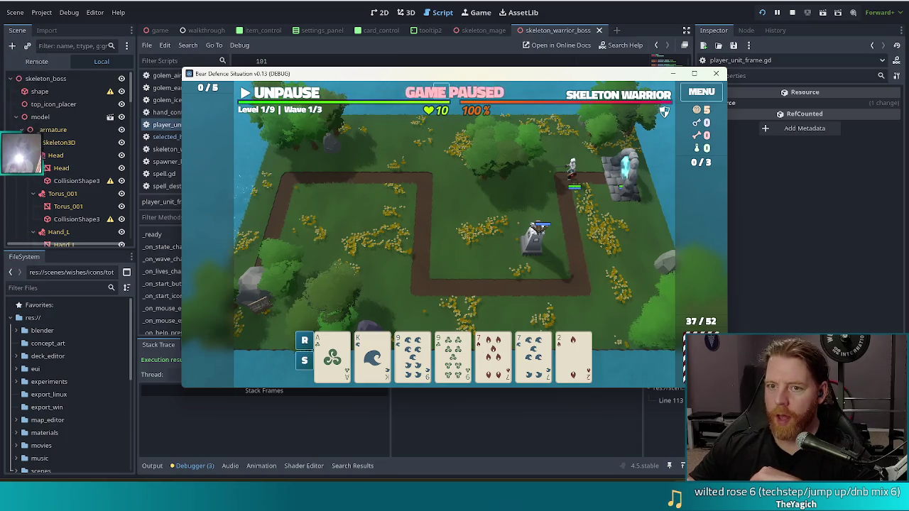
pyautogui.hotkey('alt', 'Tab')
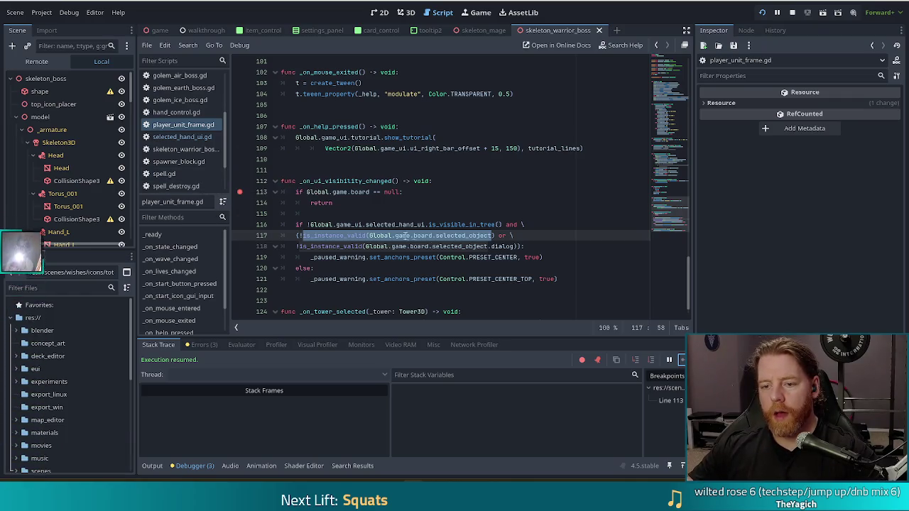
pyautogui.click(301, 236)
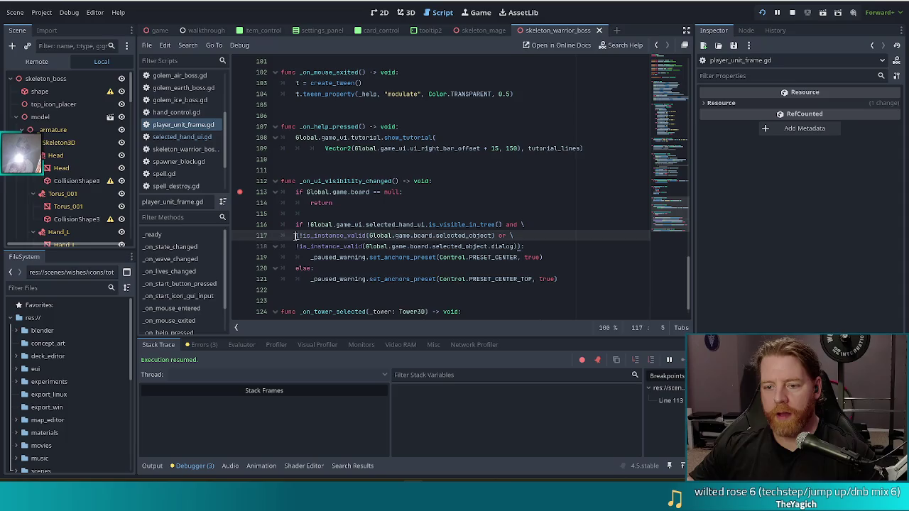
# - Reduce line 117 to !is_instance_valid(Global.game.board.selected_object.dialog) and remove the extra closing parenthesis
pyautogui.write('!')
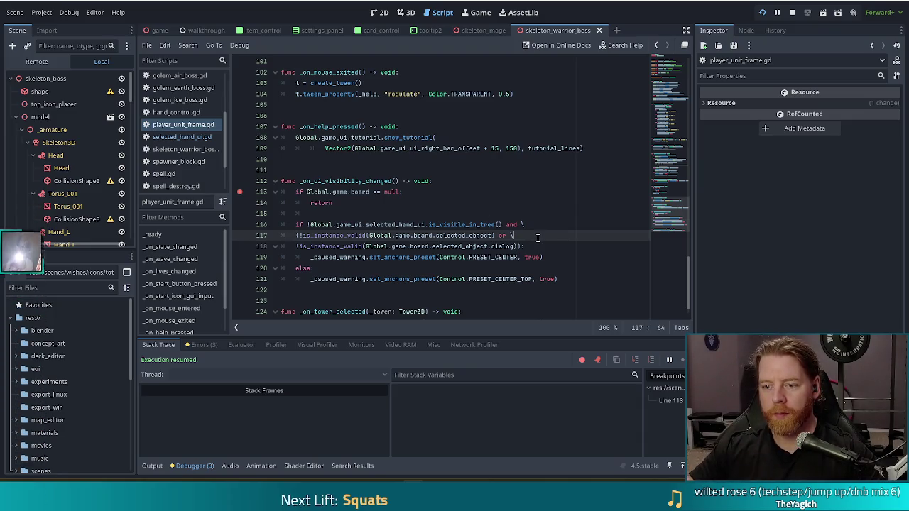
pyautogui.moveTo(538, 238); pyautogui.dragTo(543, 225)
pyautogui.press('BackSpace')
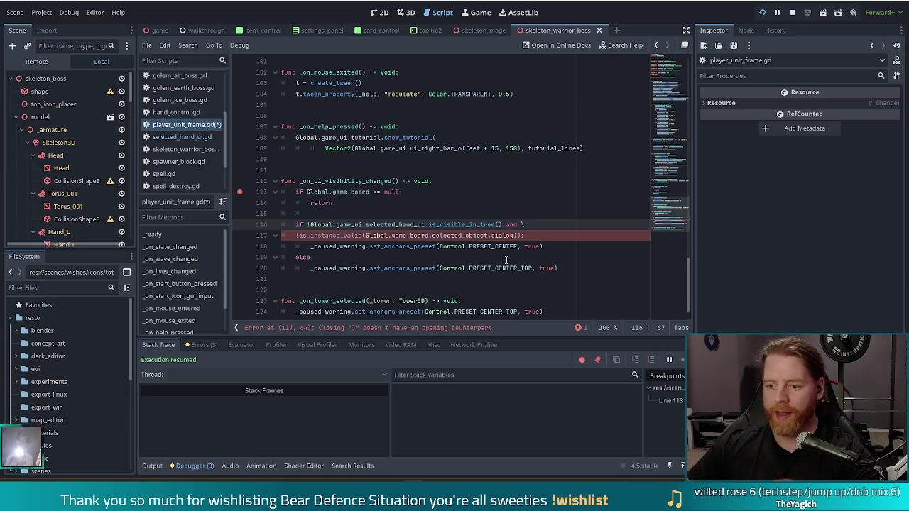
pyautogui.press('Down')
pyautogui.press('Left')
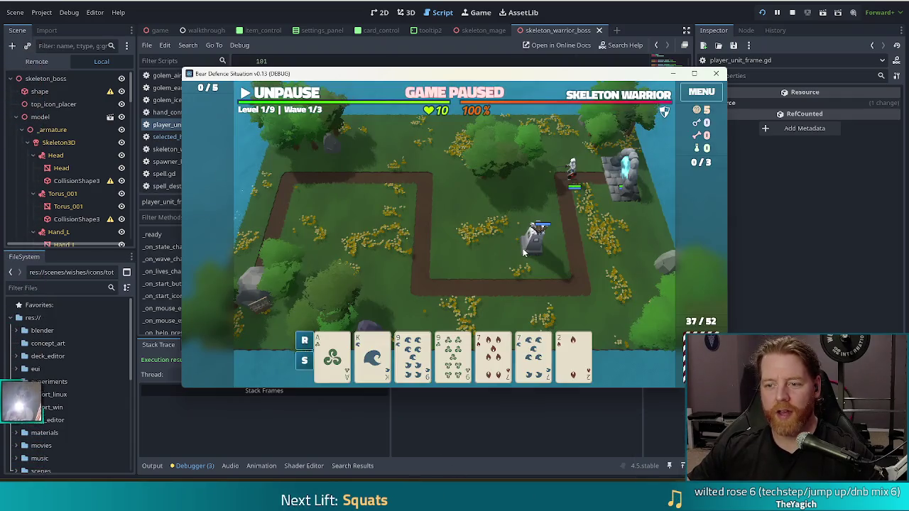
# - Select the ballista tower, close its info panel in the game, then set a breakpoint on line 117
pyautogui.click(529, 252)
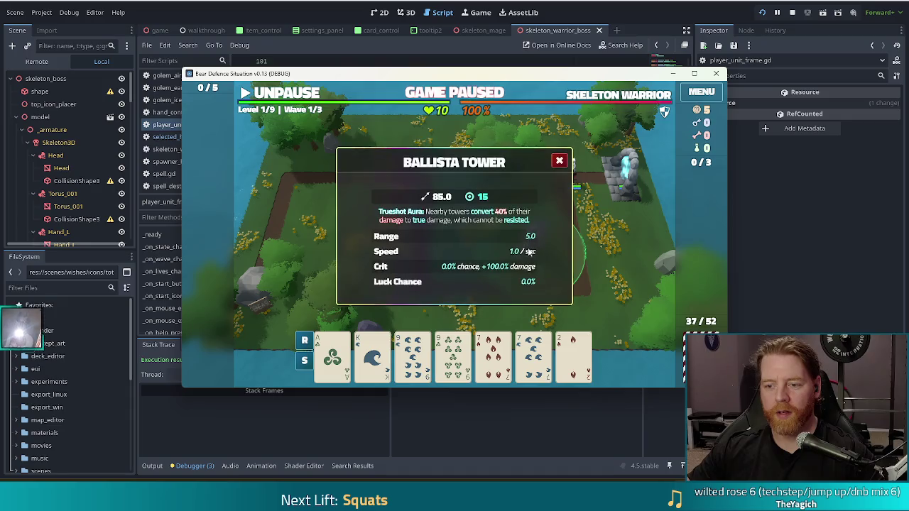
pyautogui.click(560, 161)
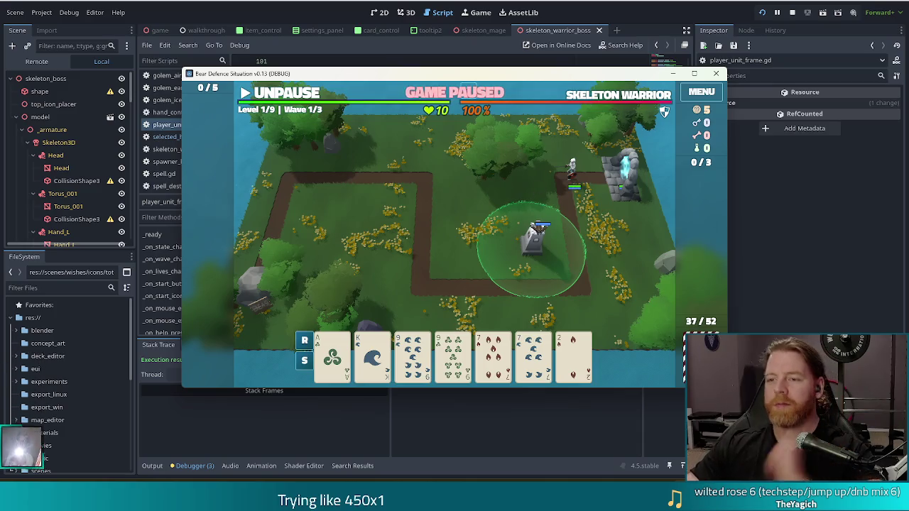
pyautogui.hotkey('alt', 'Tab')
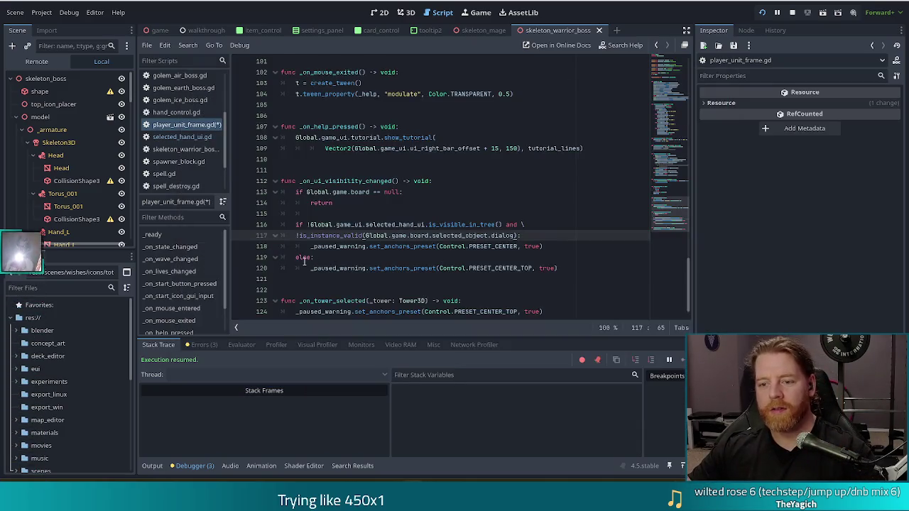
pyautogui.click(240, 235)
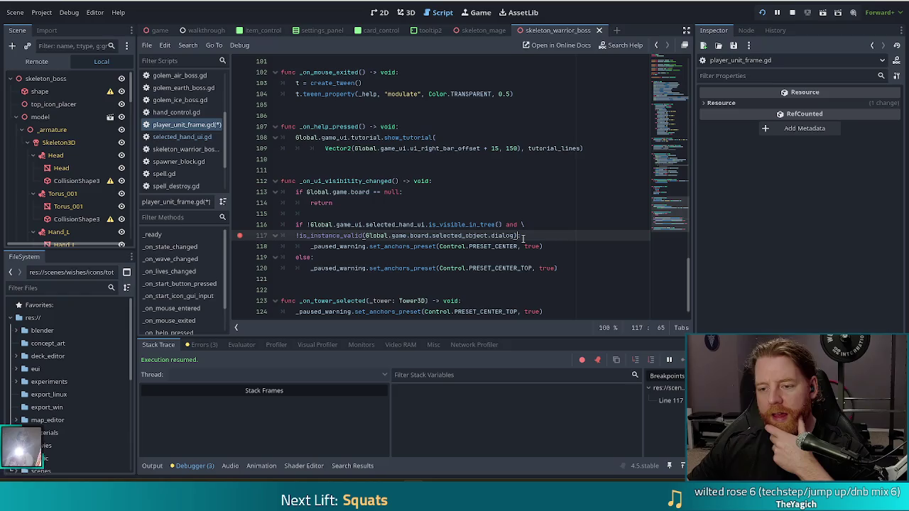
# - Select and close the Ballista Tower info panel twice in the running game to test the line 117 breakpoint
pyautogui.moveTo(663, 501)
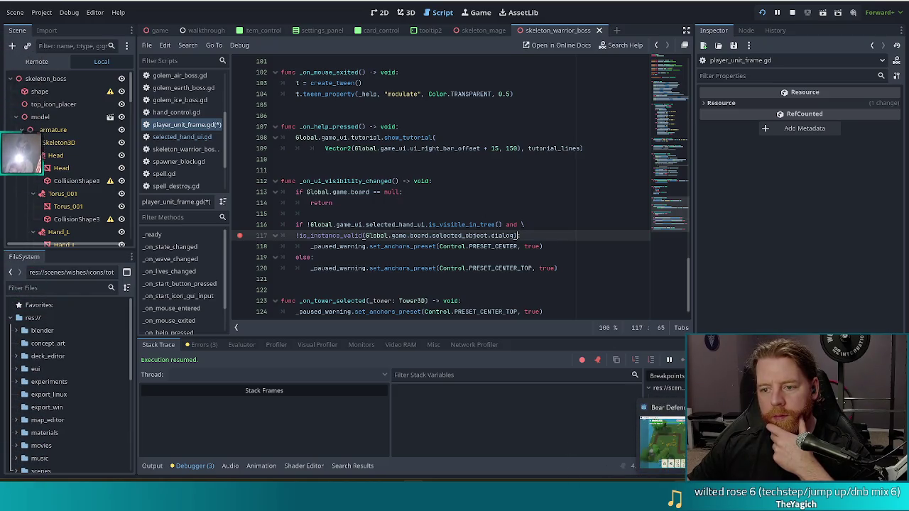
pyautogui.click(662, 441)
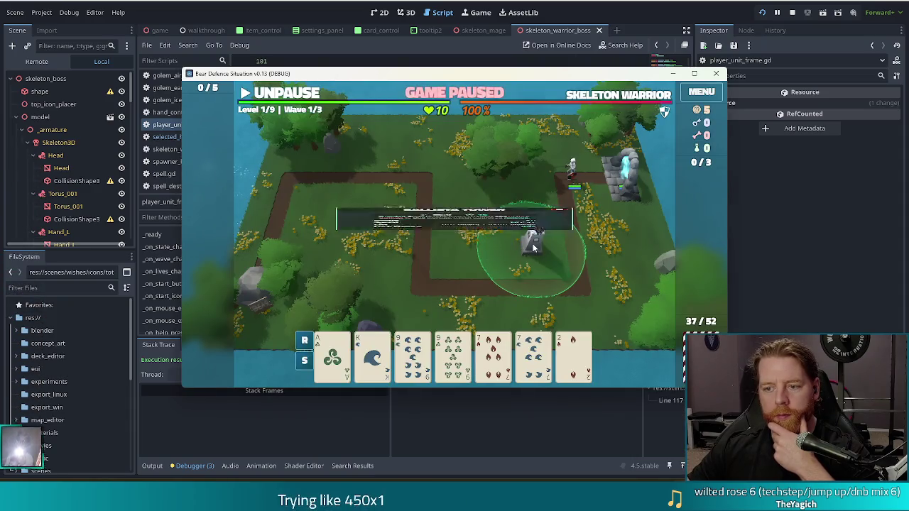
pyautogui.click(532, 244)
pyautogui.click(559, 161)
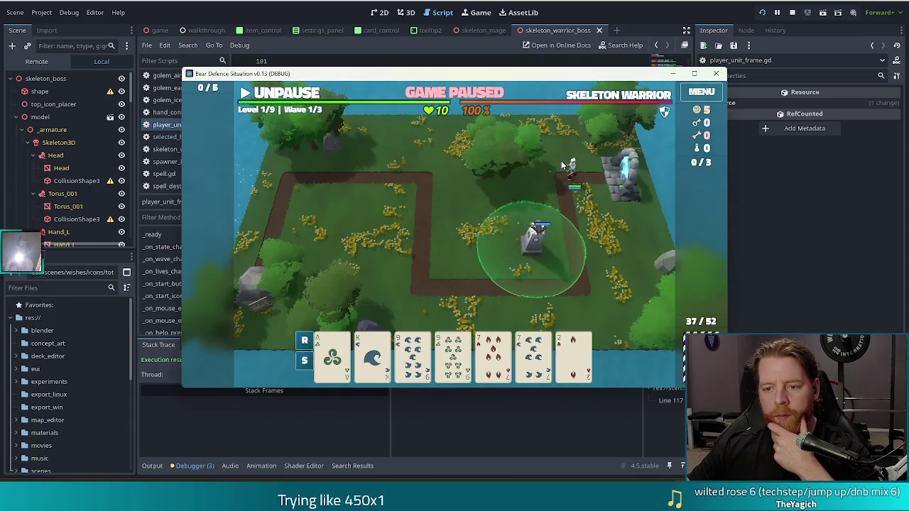
pyautogui.hotkey('alt', 'Tab')
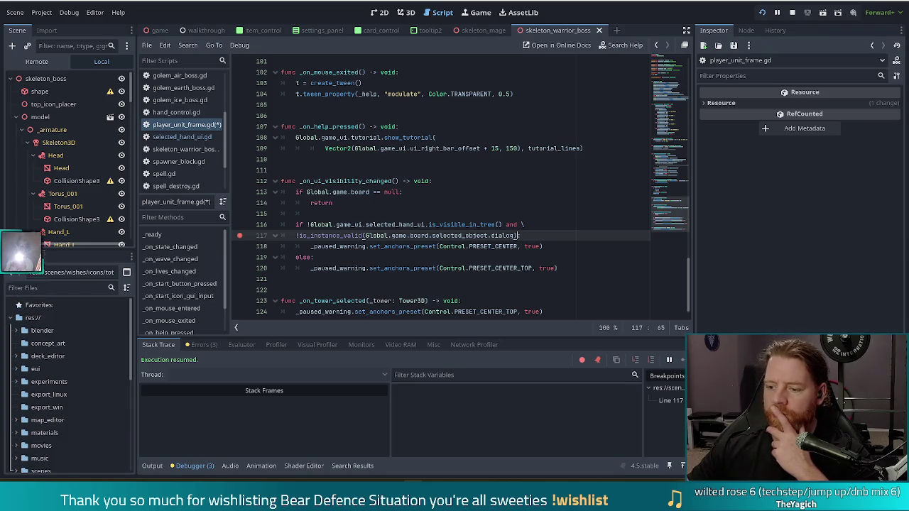
pyautogui.hotkey('alt', 'Tab')
pyautogui.click(523, 250)
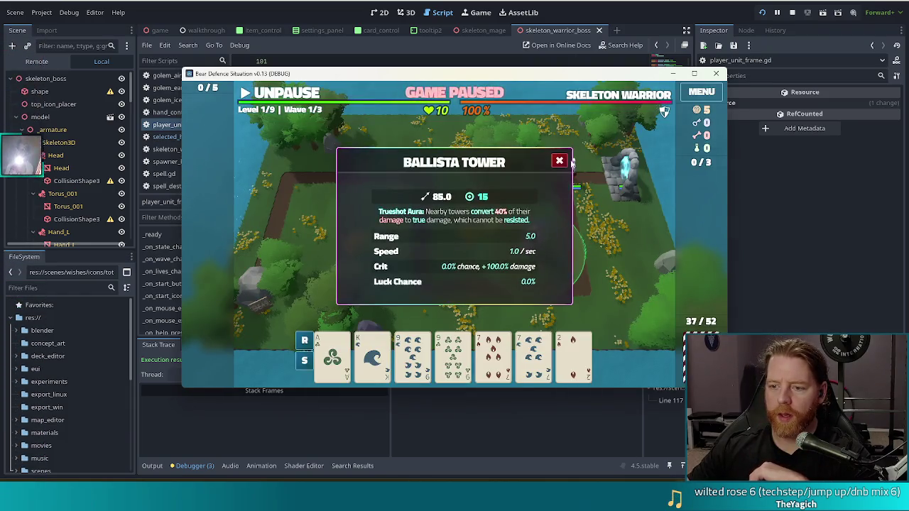
pyautogui.click(559, 161)
pyautogui.hotkey('alt', 'Tab')
# - Move the breakpoint from line 117 to line 113 and select the tower to trigger it
pyautogui.click(240, 237)
pyautogui.click(240, 191)
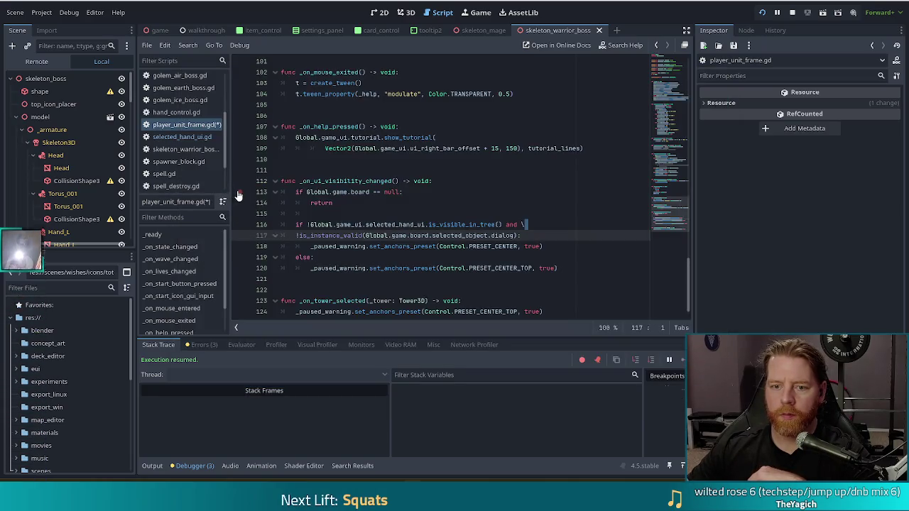
pyautogui.hotkey('alt', 'Tab')
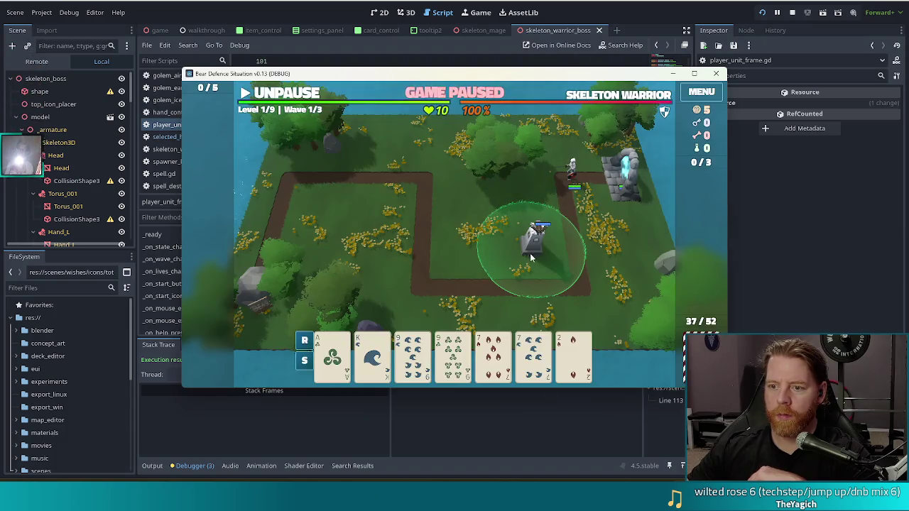
pyautogui.click(530, 253)
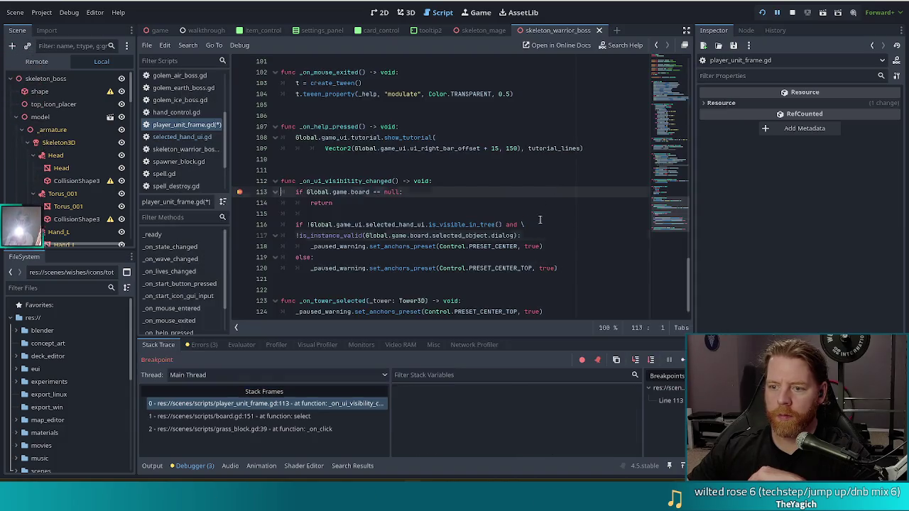
# - Resume from the breakpoint, close the tower dialog, and inspect the line 117 validity check
pyautogui.press('F12')
pyautogui.click(559, 162)
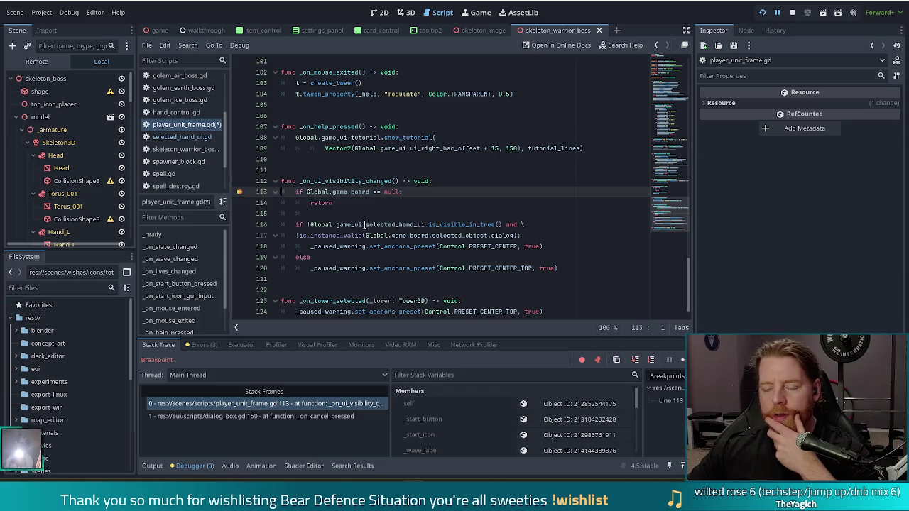
pyautogui.moveTo(367, 225)
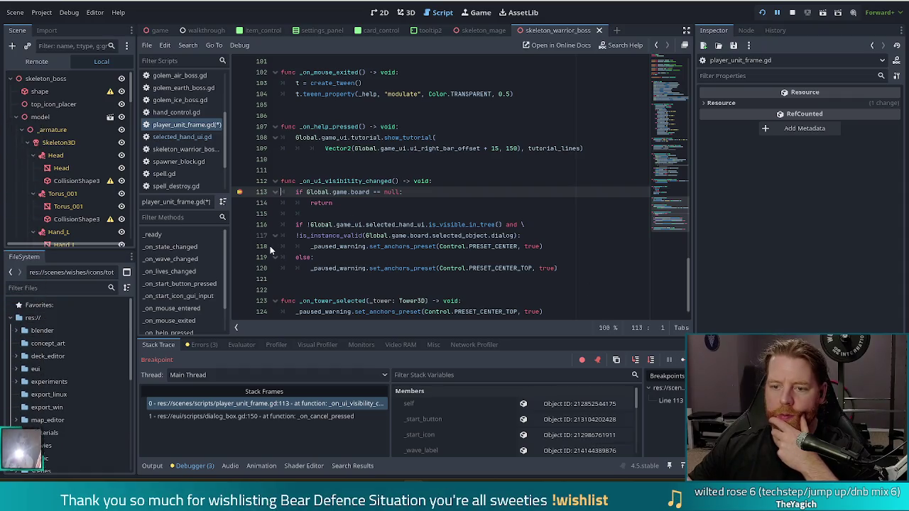
pyautogui.moveTo(314, 236); pyautogui.dragTo(487, 235)
# - Inspect the line 120 anchor preset call, remove the line 113 breakpoint, and stop the game
pyautogui.moveTo(367, 268); pyautogui.dragTo(529, 267)
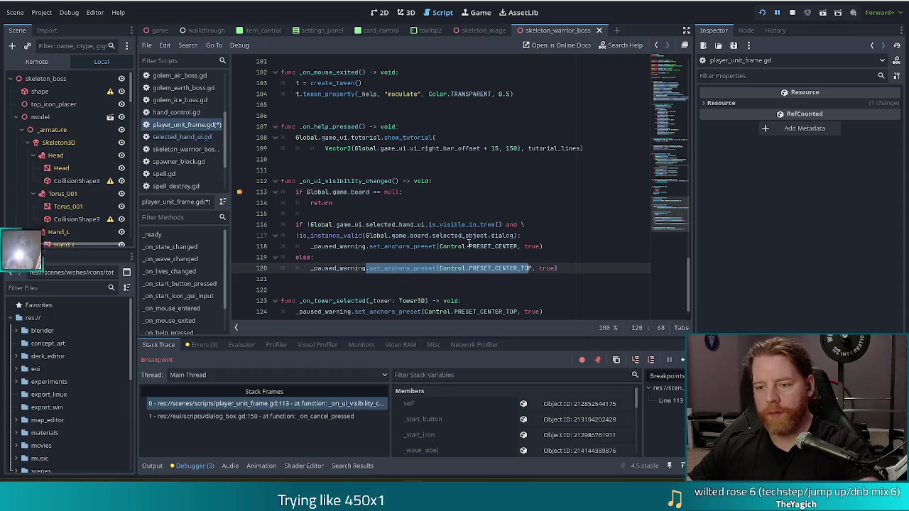
pyautogui.click(468, 236)
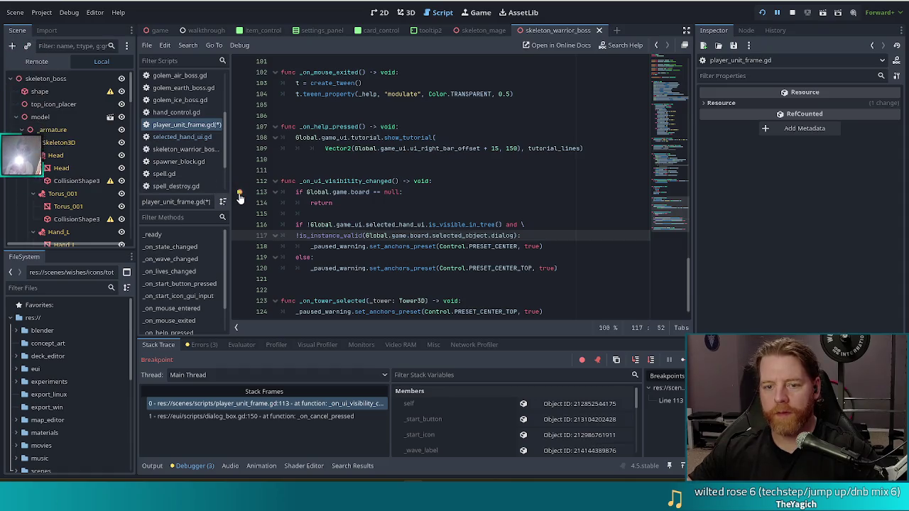
pyautogui.click(240, 193)
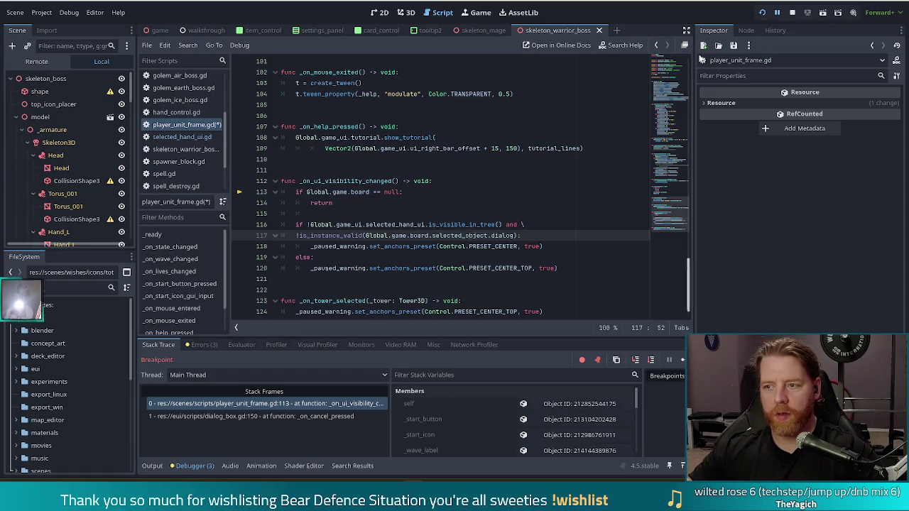
pyautogui.click(793, 13)
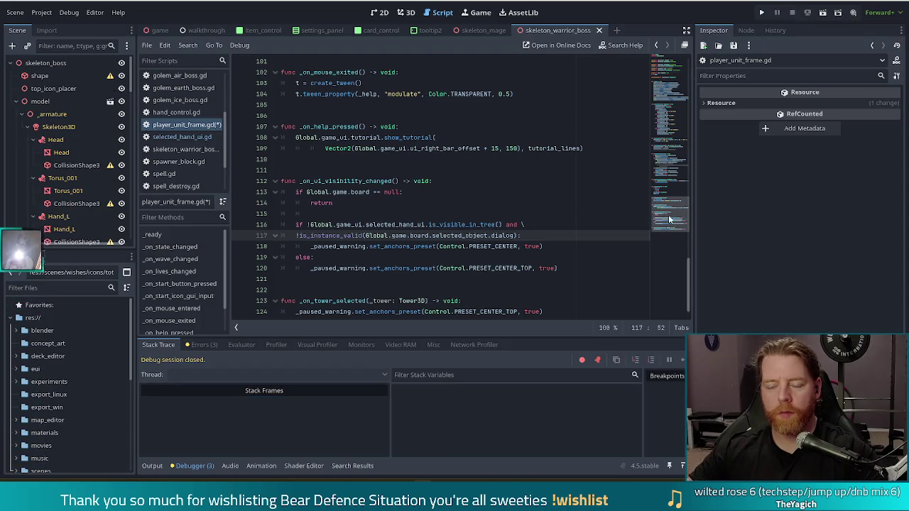
# - Check the board reference on line 117, then bring the Twitch browser window forward and shift it left
pyautogui.click(429, 237)
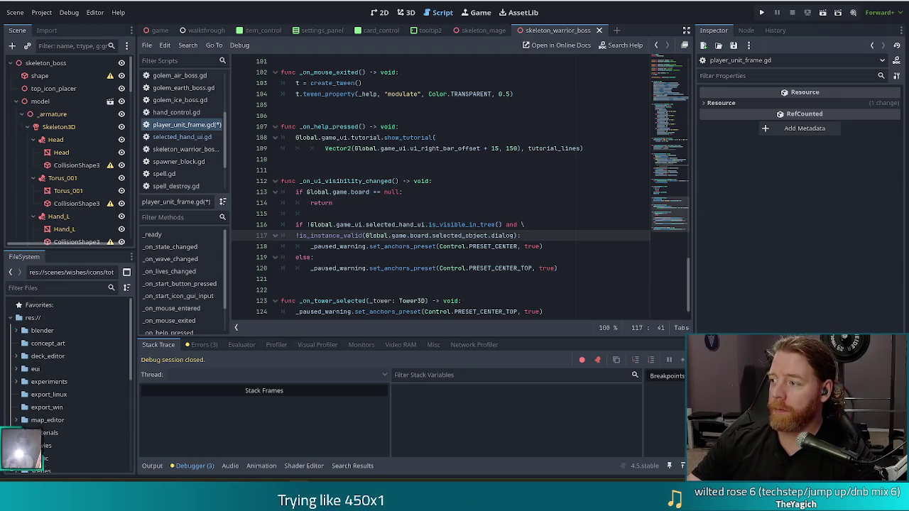
pyautogui.hotkey('alt', 'Tab')
pyautogui.moveTo(494, 27); pyautogui.dragTo(427, 25)
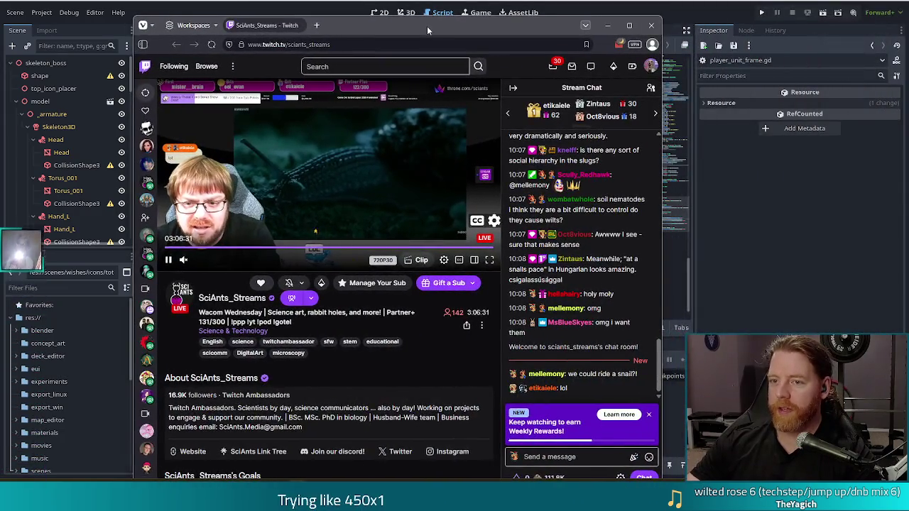
# - Maximize the browser, switch to the other channel's stream tab, reload its player, and return to Godot
pyautogui.doubleClick(427, 25)
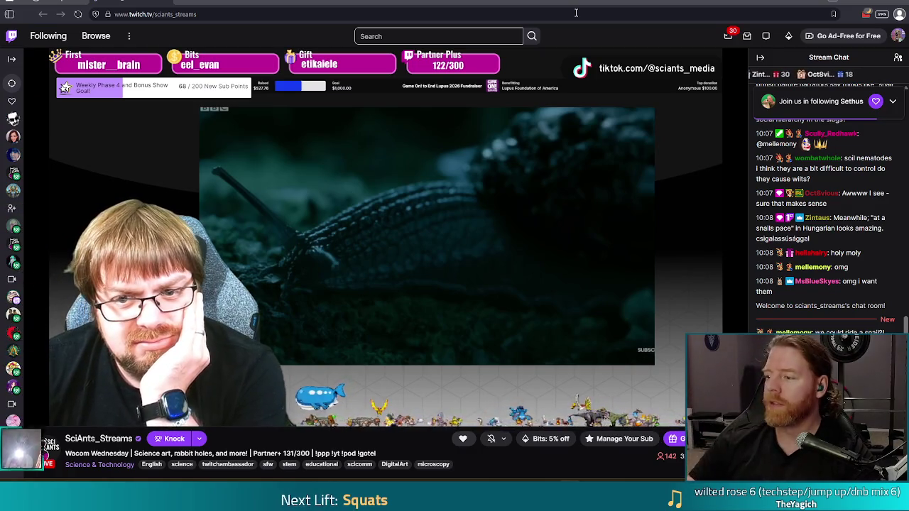
pyautogui.moveTo(495, 54)
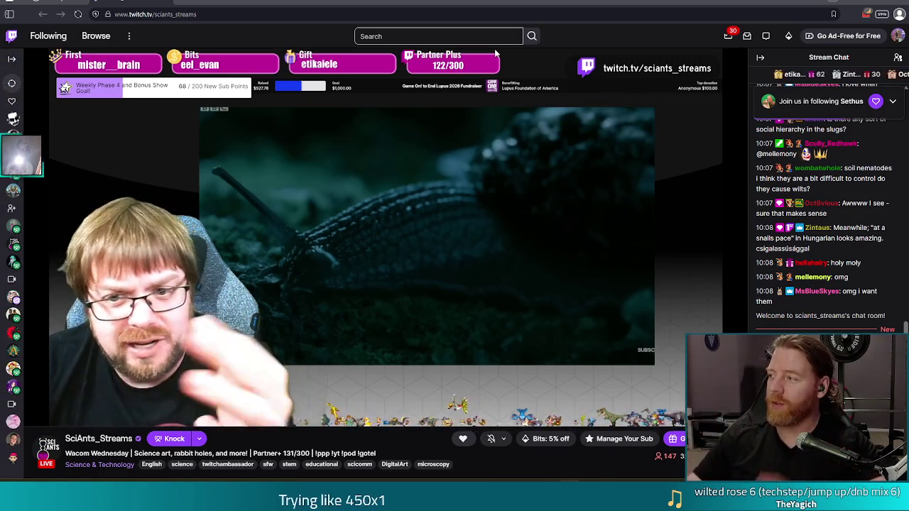
pyautogui.moveTo(417, 307)
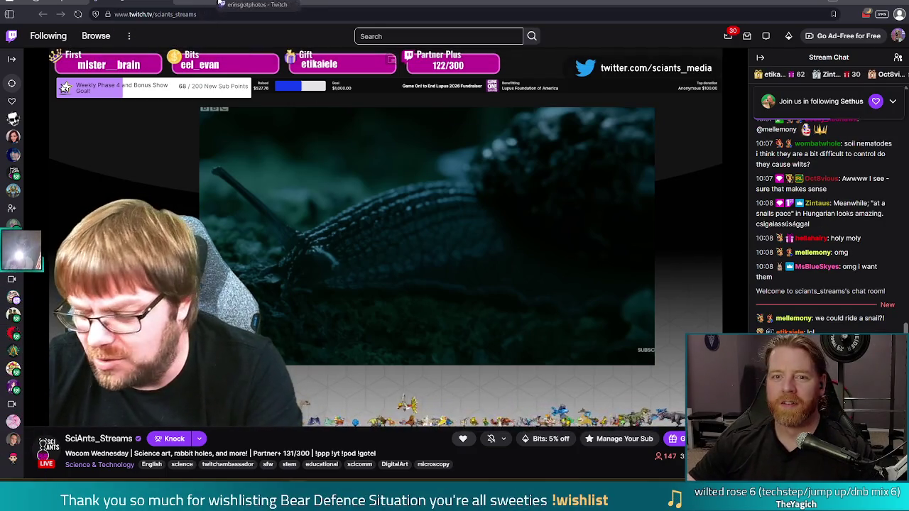
pyautogui.click(235, 4)
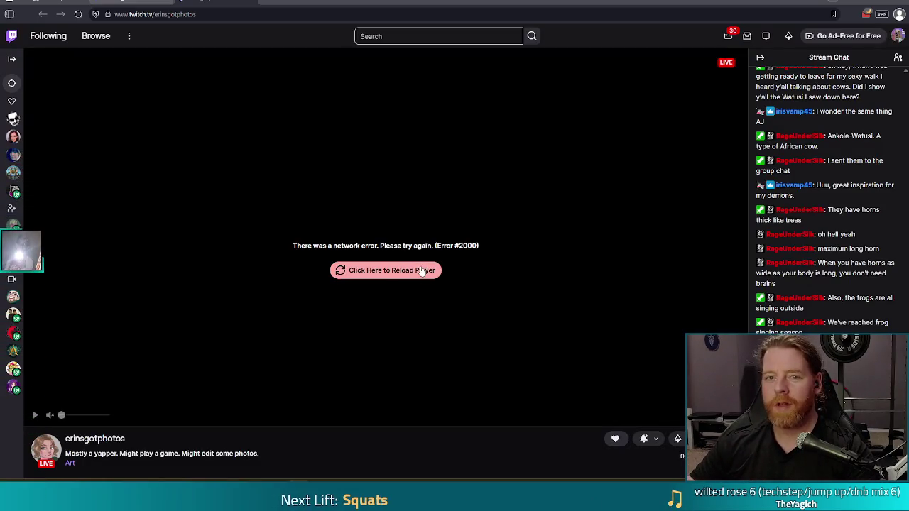
pyautogui.click(395, 271)
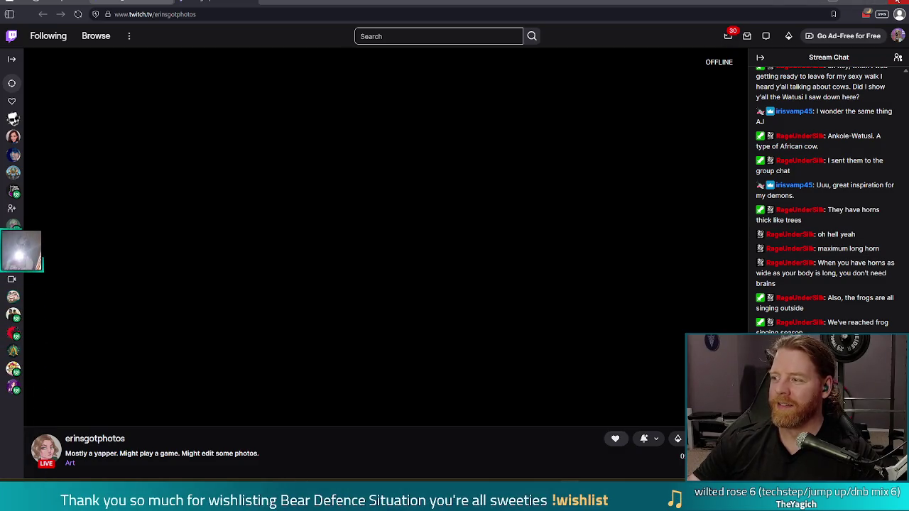
pyautogui.hotkey('alt', 'Tab')
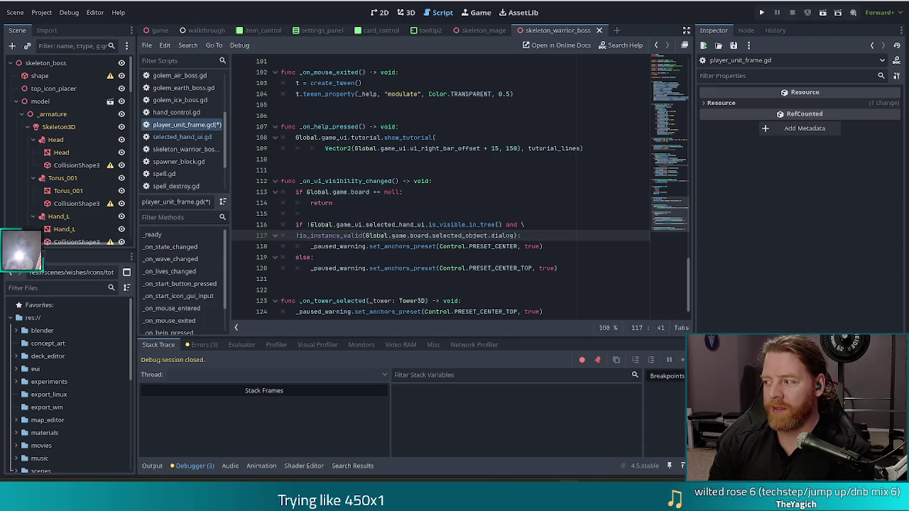
pyautogui.click(392, 260)
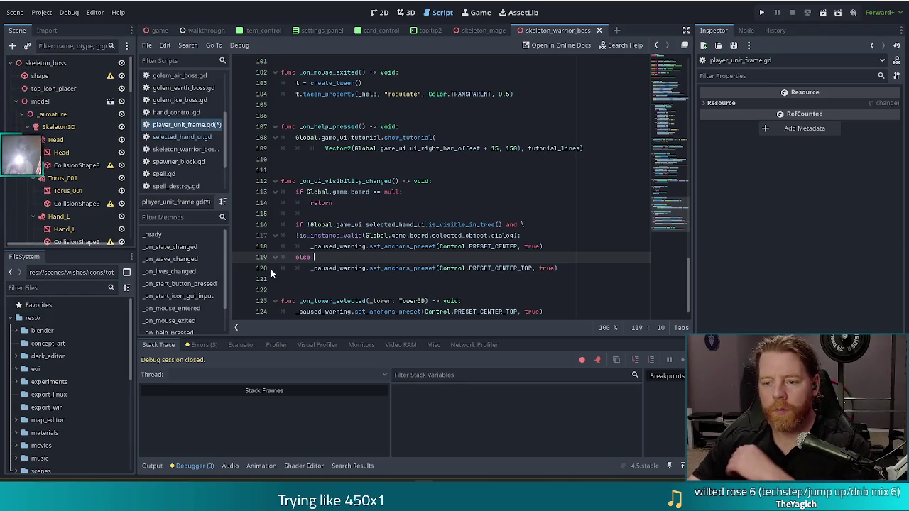
pyautogui.click(451, 235)
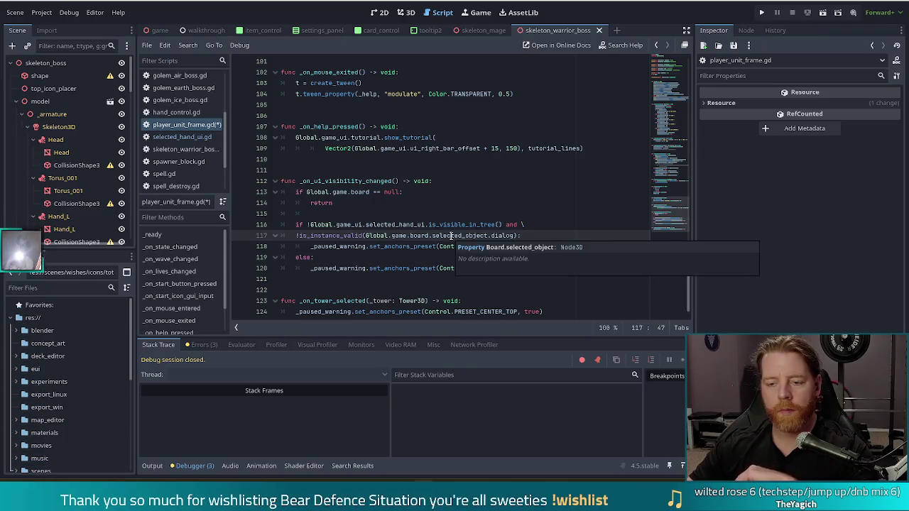
# - Review the selected_object reference in the line 117 dialog check
pyautogui.moveTo(442, 250)
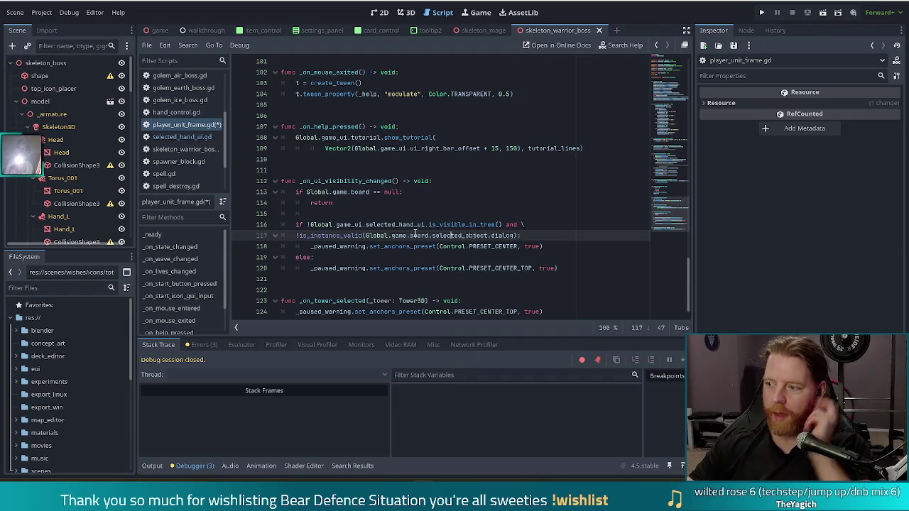
pyautogui.moveTo(403, 226)
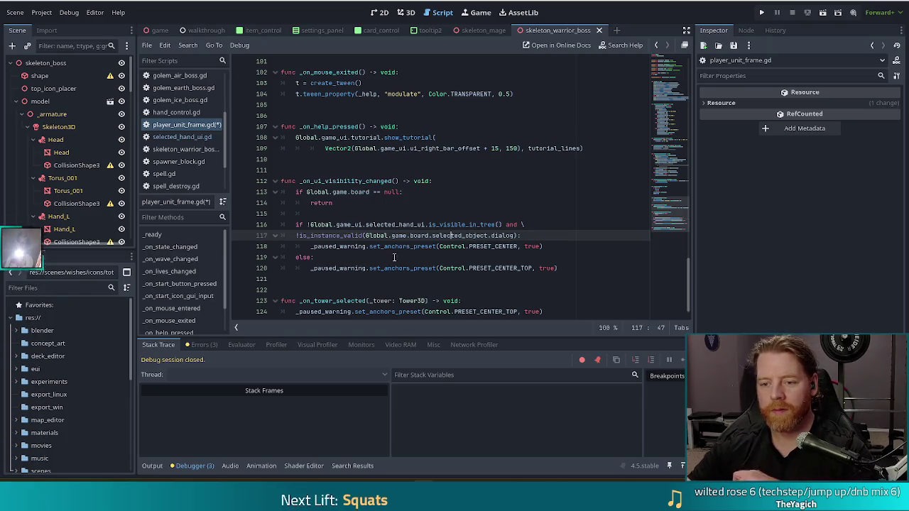
pyautogui.click(475, 236)
pyautogui.click(403, 236)
pyautogui.click(482, 235)
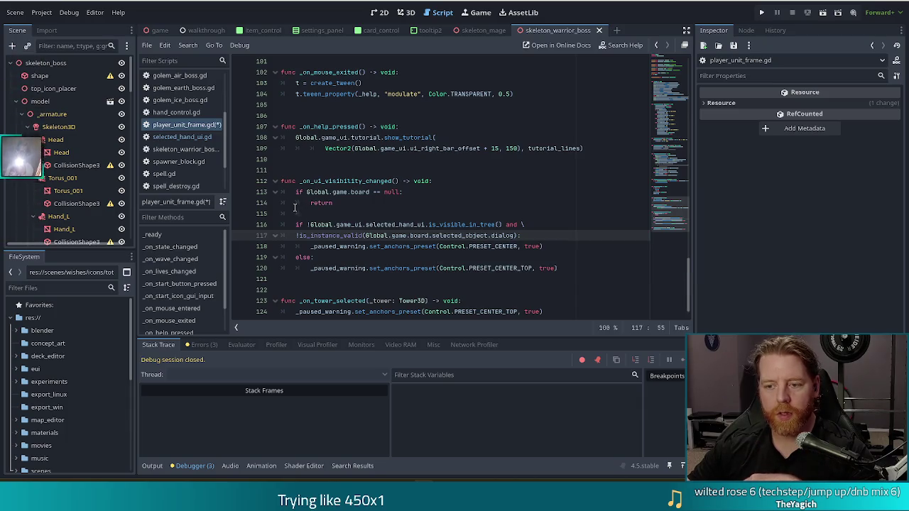
# - Go to the line 33 tower_deselected.connect(_on_ui_visibility_changed) line and save player_unit_frame.gd
pyautogui.moveTo(674, 180); pyautogui.dragTo(678, 91)
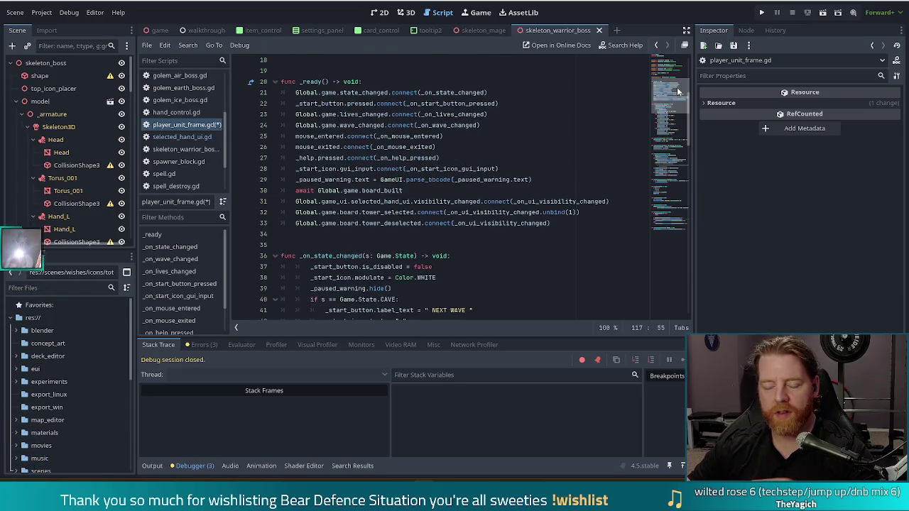
pyautogui.click(425, 223)
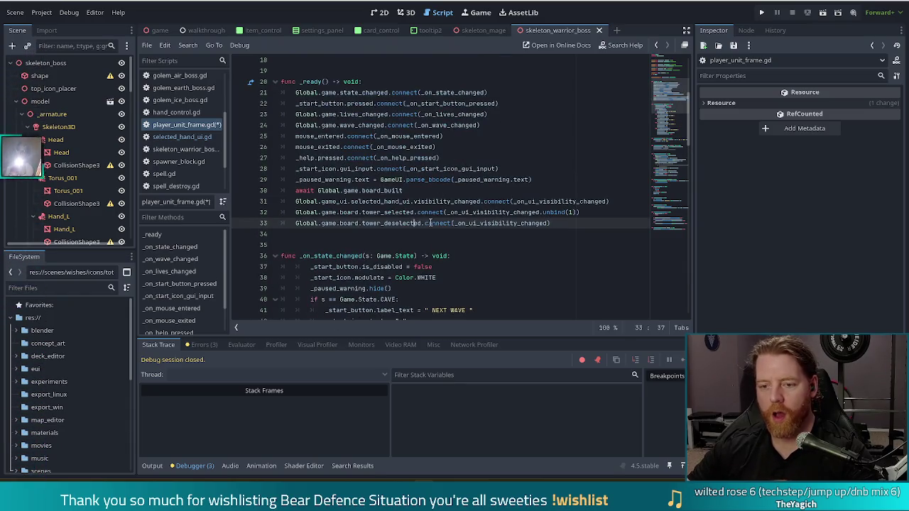
pyautogui.hotkey('ctrl', 's')
pyautogui.click(26, 289)
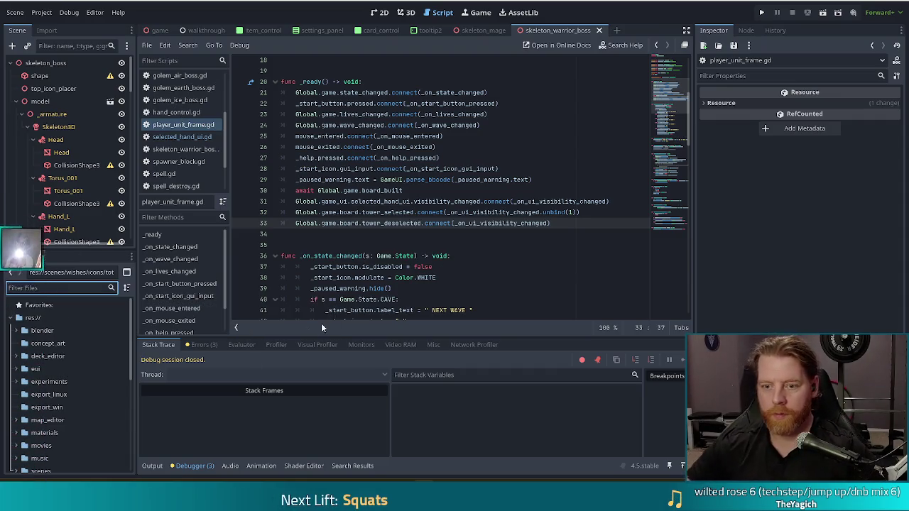
pyautogui.keyDown('ctrl'); pyautogui.click(396, 225); pyautogui.keyUp('ctrl')
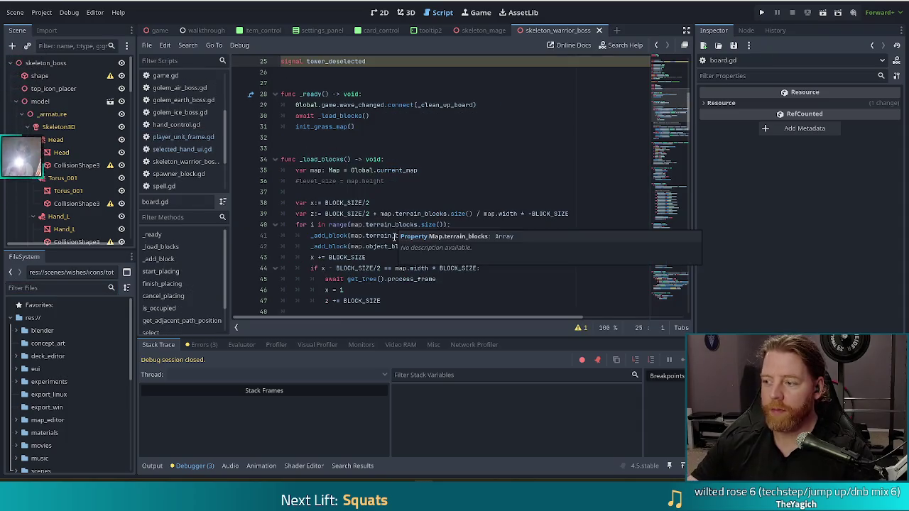
pyautogui.scroll(4, 426, 199)
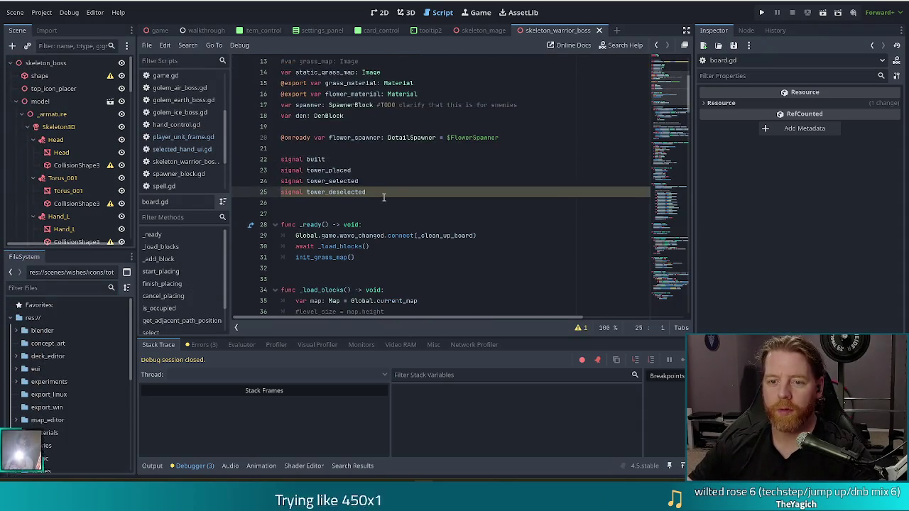
pyautogui.scroll(1, 390, 197)
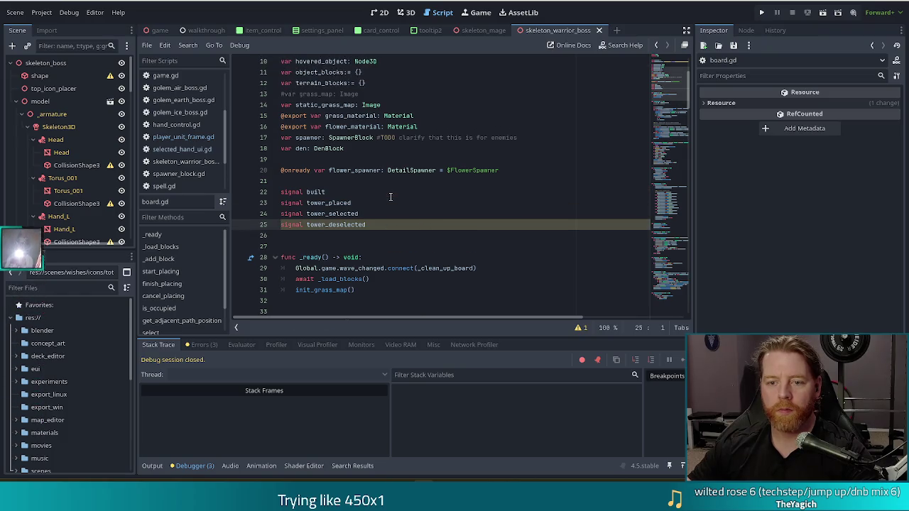
pyautogui.click(388, 226)
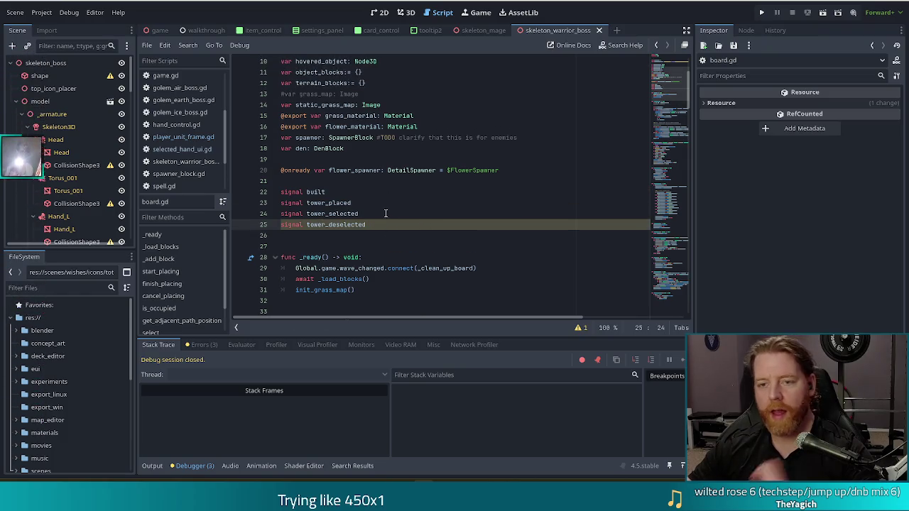
pyautogui.click(380, 192)
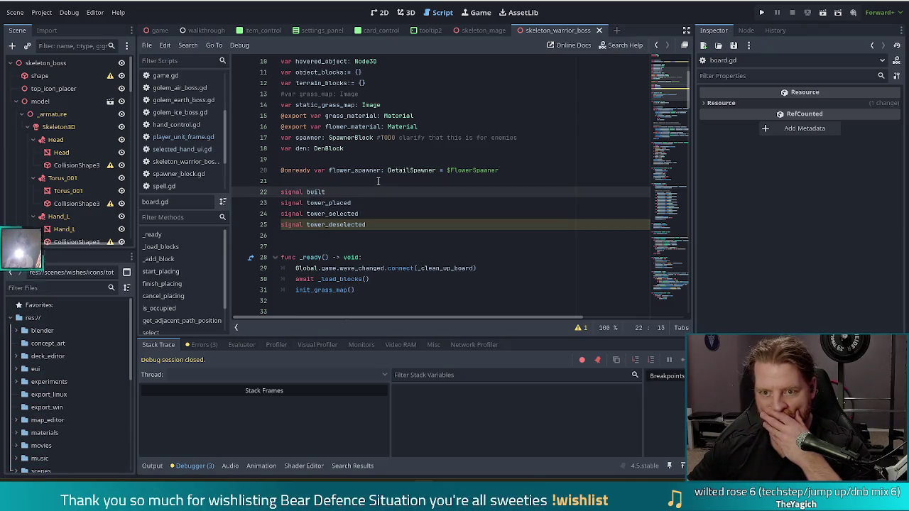
pyautogui.scroll(3, 378, 181)
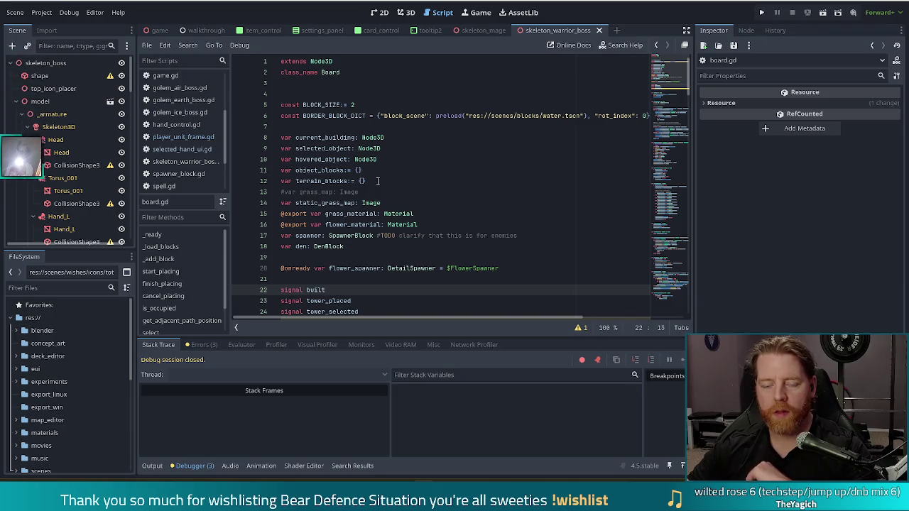
pyautogui.scroll(-2, 378, 181)
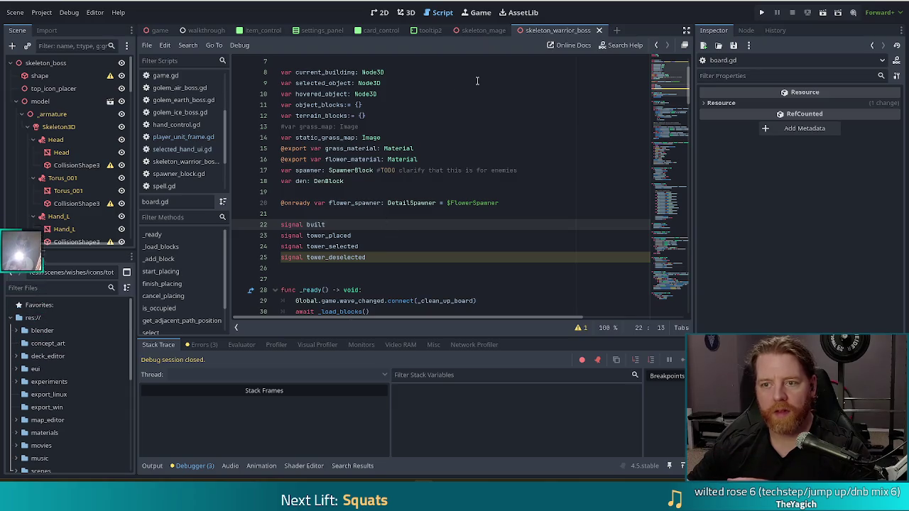
pyautogui.scroll(2, 406, 167)
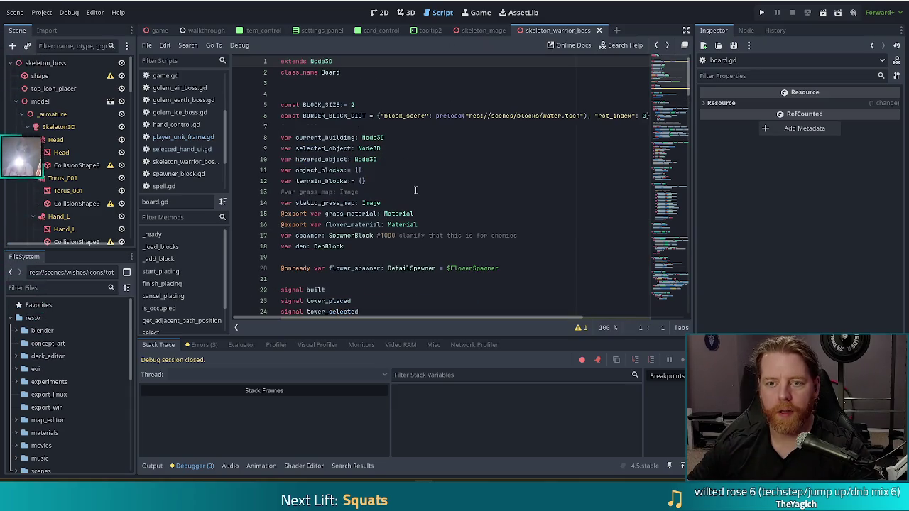
pyautogui.hotkey('alt', 'Left')
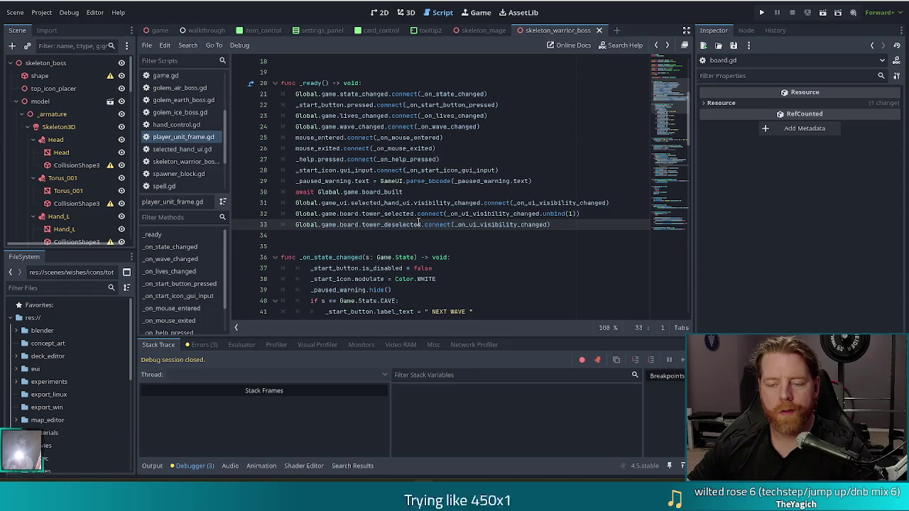
# - Scroll the Filter Methods list and jump to the _on_ui_visibility_changed function
pyautogui.scroll(-4, 554, 171)
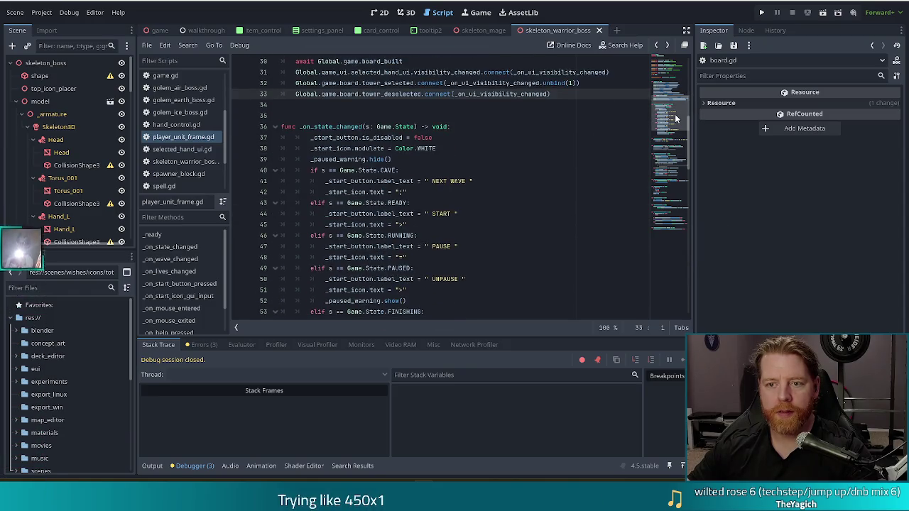
pyautogui.moveTo(675, 119); pyautogui.dragTo(671, 189)
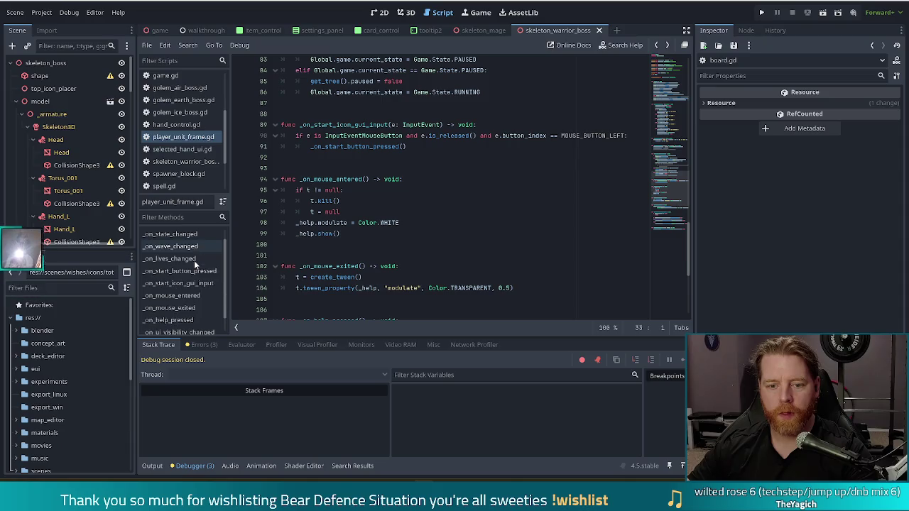
pyautogui.scroll(-1, 192, 288)
pyautogui.scroll(-1, 184, 292)
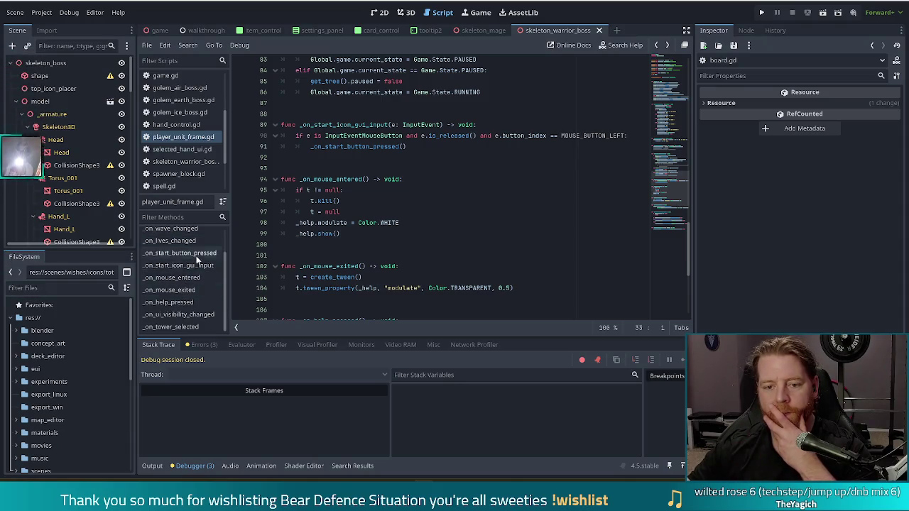
pyautogui.click(186, 316)
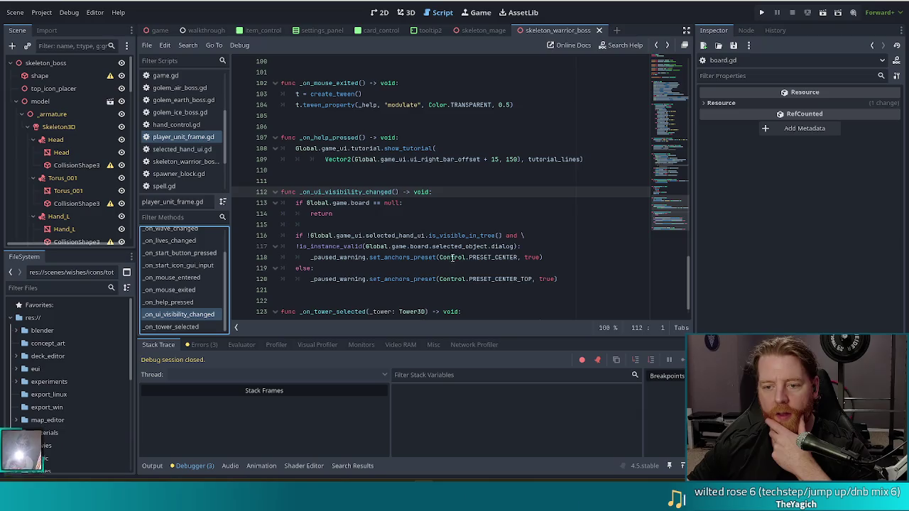
# - Review the paused-warning condition, then follow selected_object to its Node3D declaration in board.gd
pyautogui.click(361, 257)
pyautogui.click(376, 246)
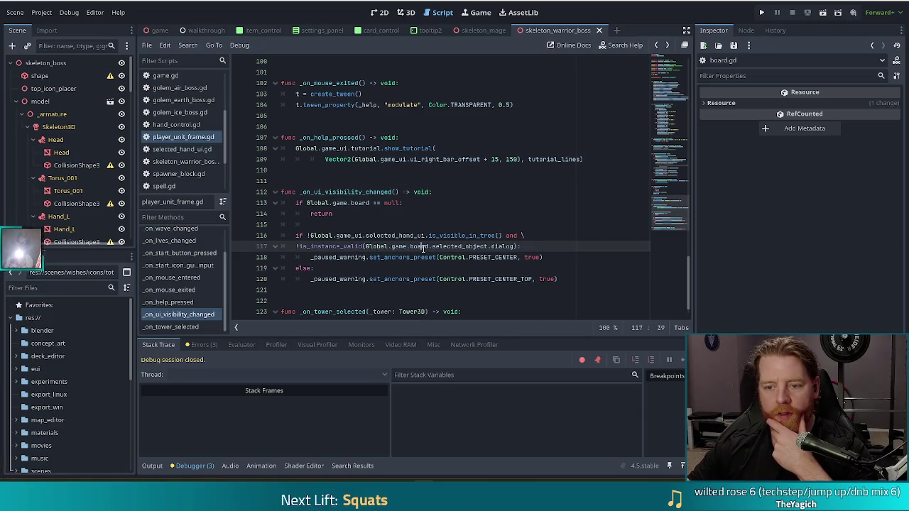
pyautogui.click(501, 246)
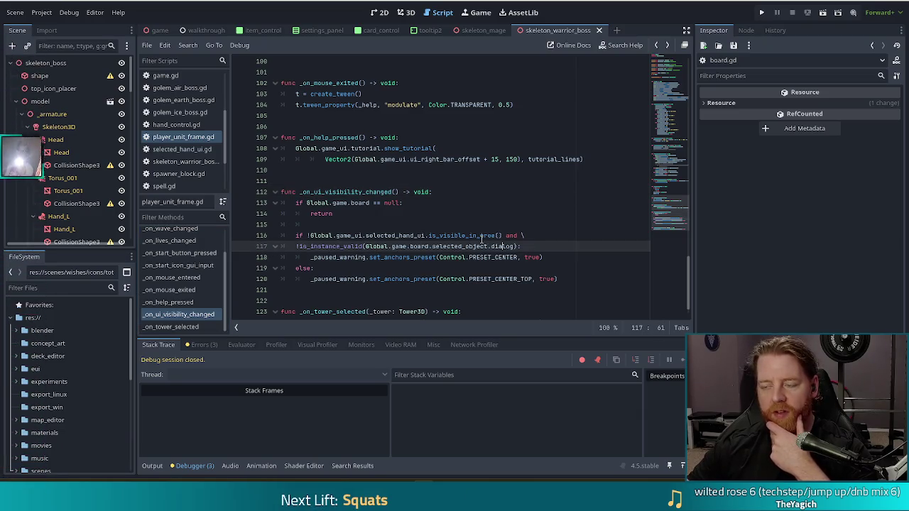
pyautogui.moveTo(482, 240)
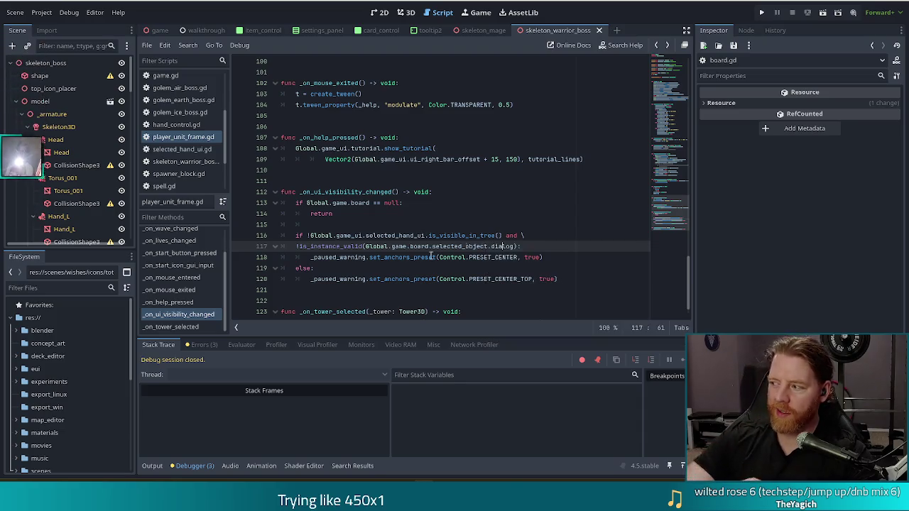
pyautogui.click(463, 237)
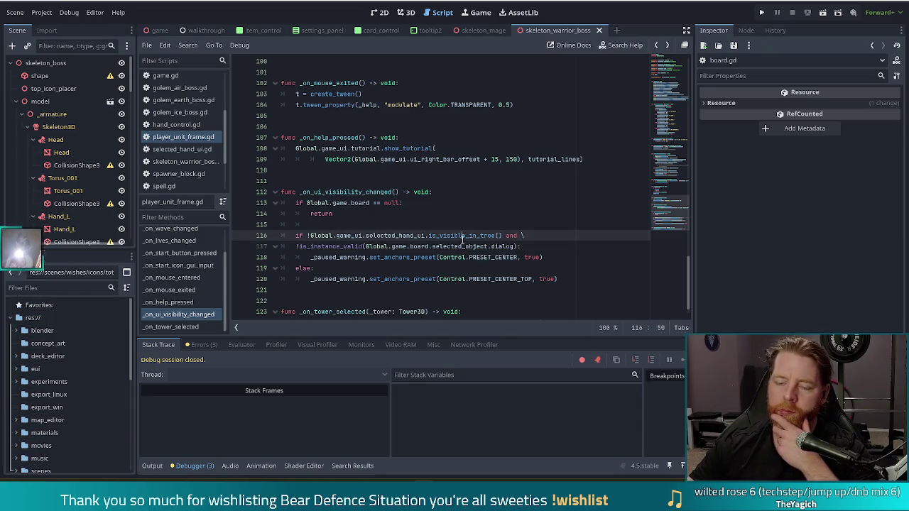
pyautogui.click(455, 246)
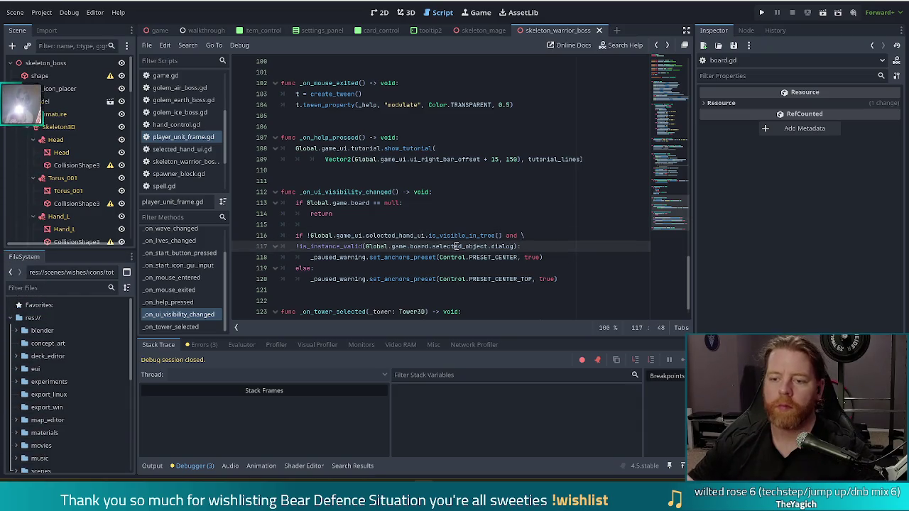
pyautogui.keyDown('ctrl'); pyautogui.click(458, 247); pyautogui.keyUp('ctrl')
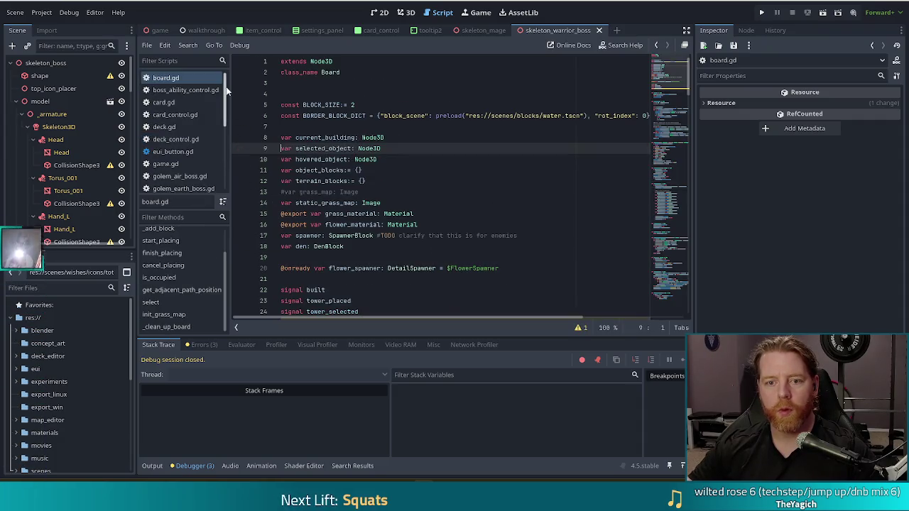
# - Filter the FileSystem for 'tower 3d' and open tower_3d.gd
pyautogui.moveTo(226, 90); pyautogui.dragTo(219, 178)
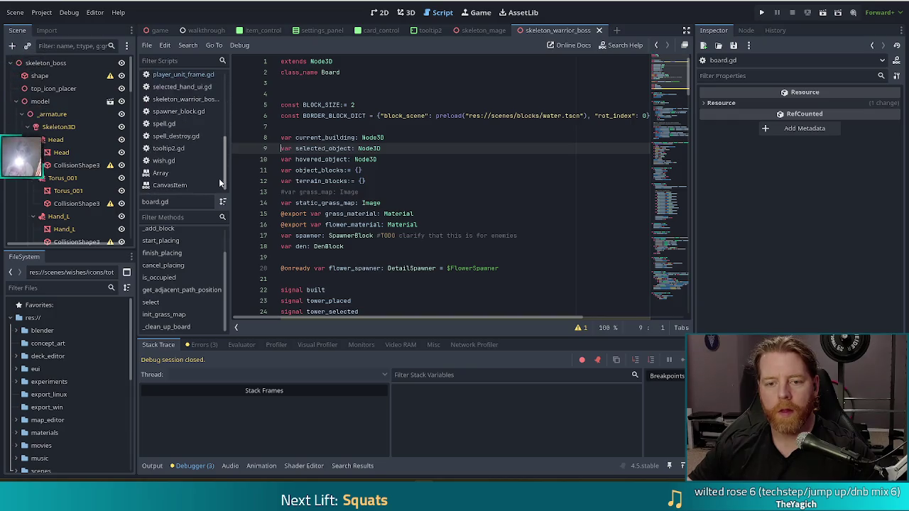
pyautogui.click(43, 286)
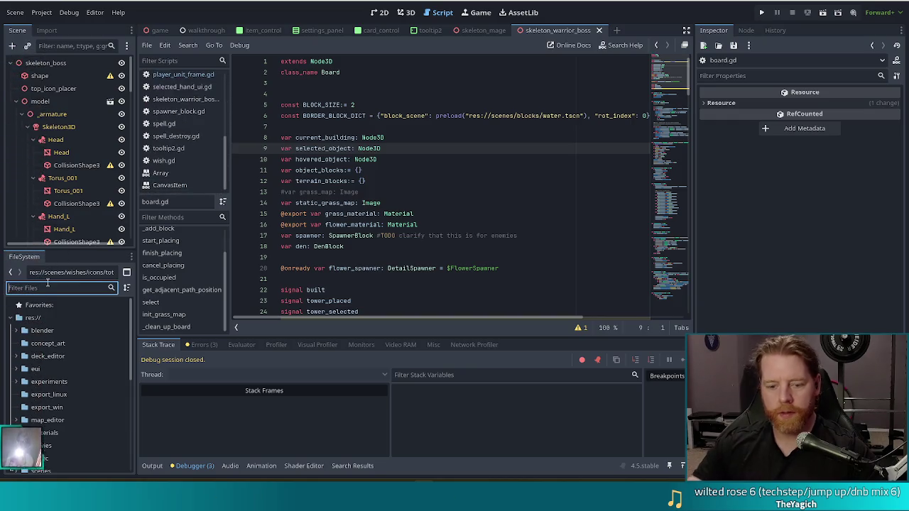
pyautogui.write('tower 3ds')
pyautogui.press('BackSpace')
pyautogui.doubleClick(60, 356)
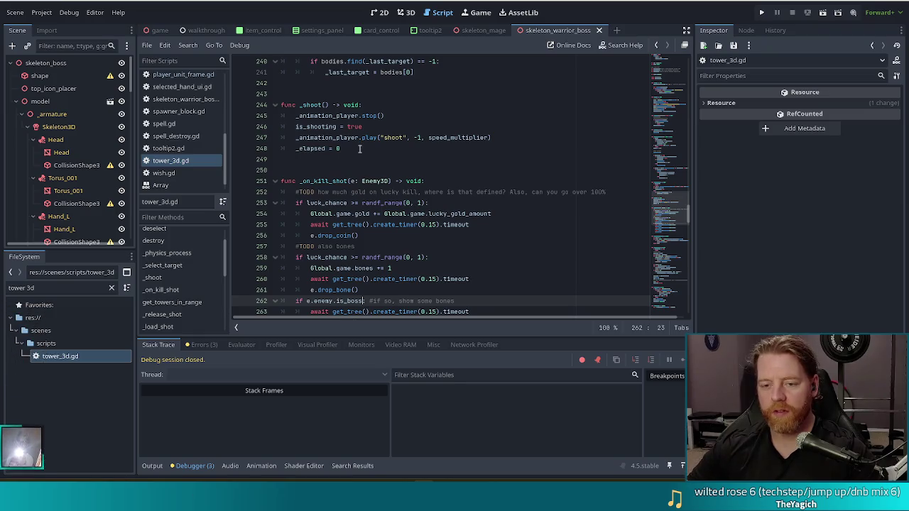
# - Jump to the deselect function and review its commented tower_deselected emit and dialog check
pyautogui.click(451, 255)
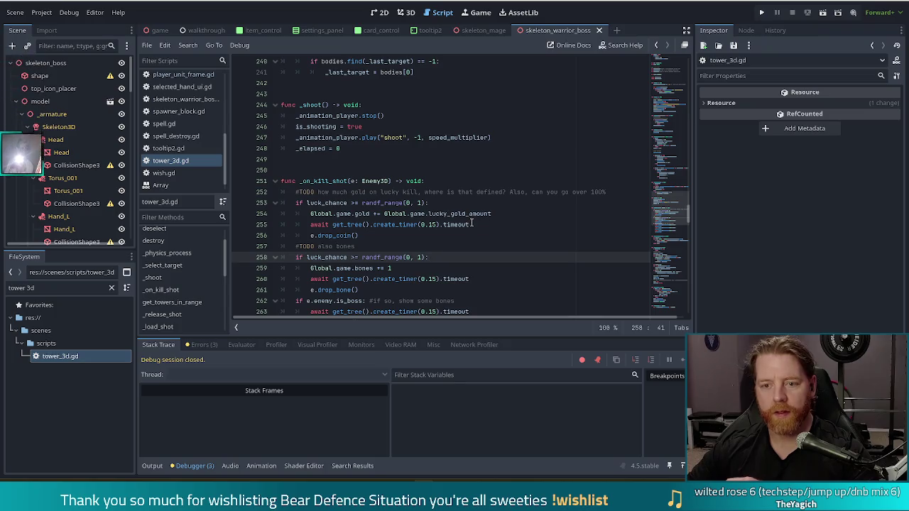
pyautogui.scroll(2, 207, 248)
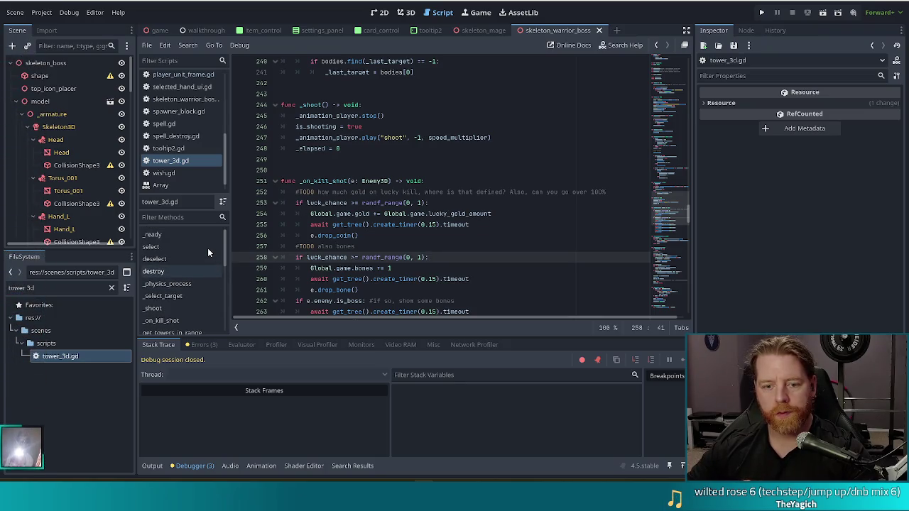
pyautogui.click(169, 258)
pyautogui.click(379, 202)
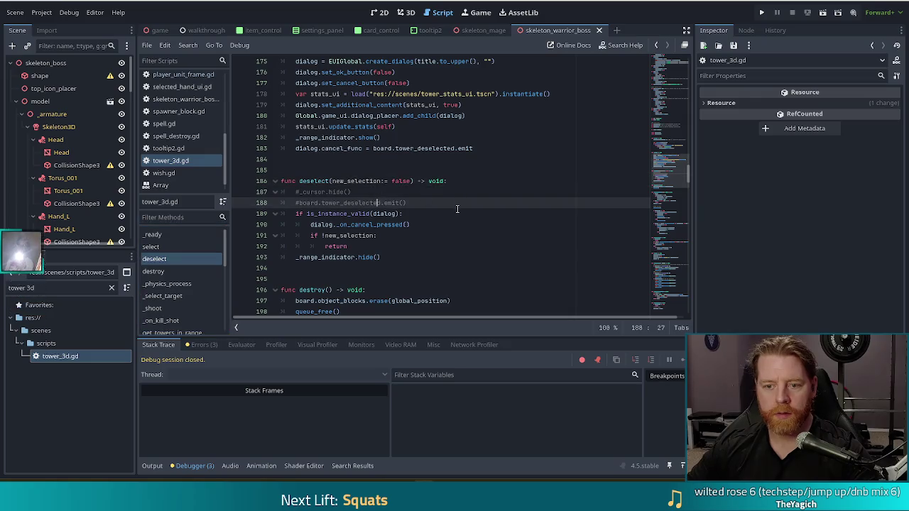
pyautogui.click(341, 224)
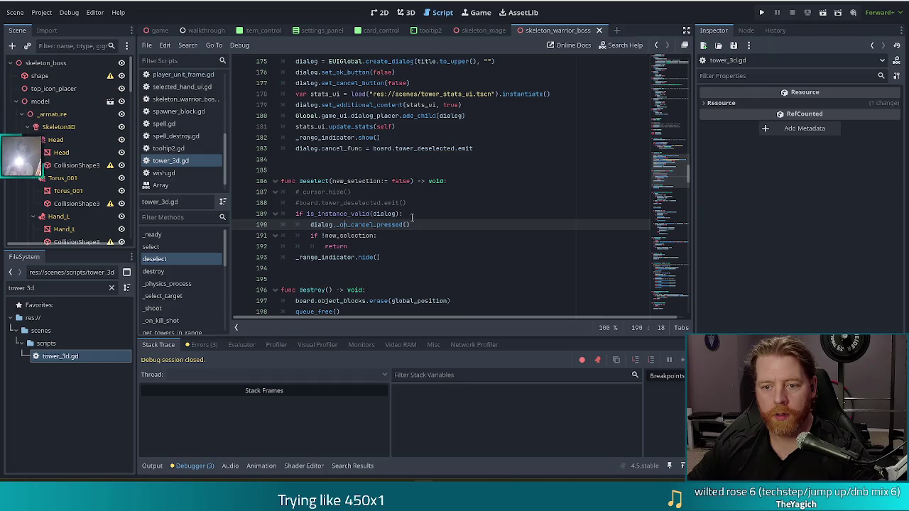
pyautogui.click(413, 217)
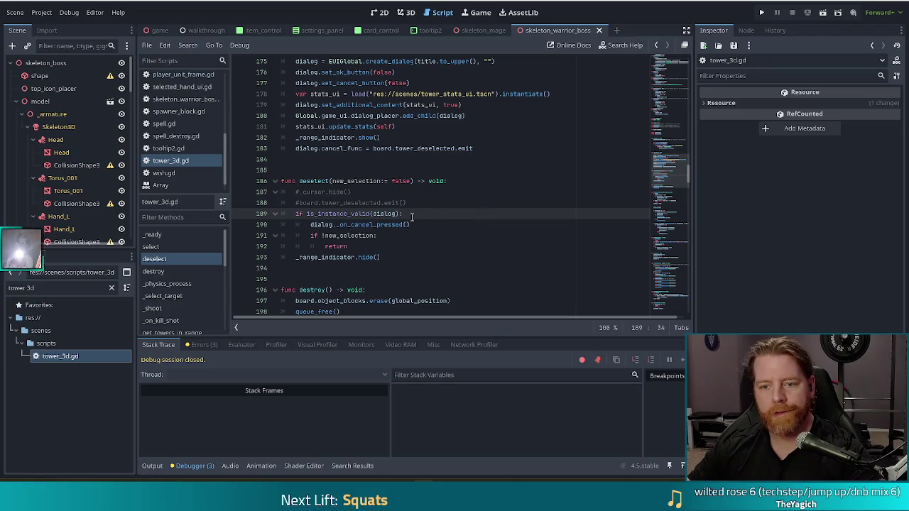
pyautogui.click(442, 205)
pyautogui.hotkey('ctrl', 'f')
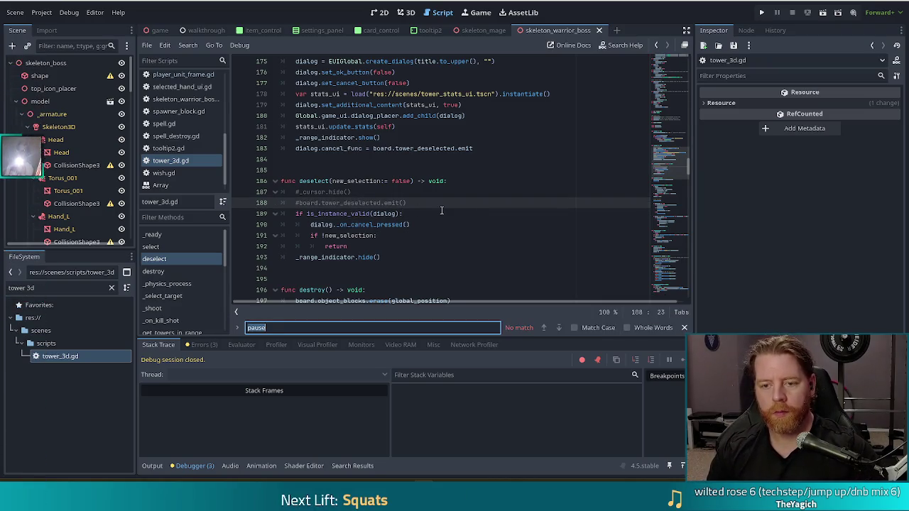
pyautogui.write('tower_d')
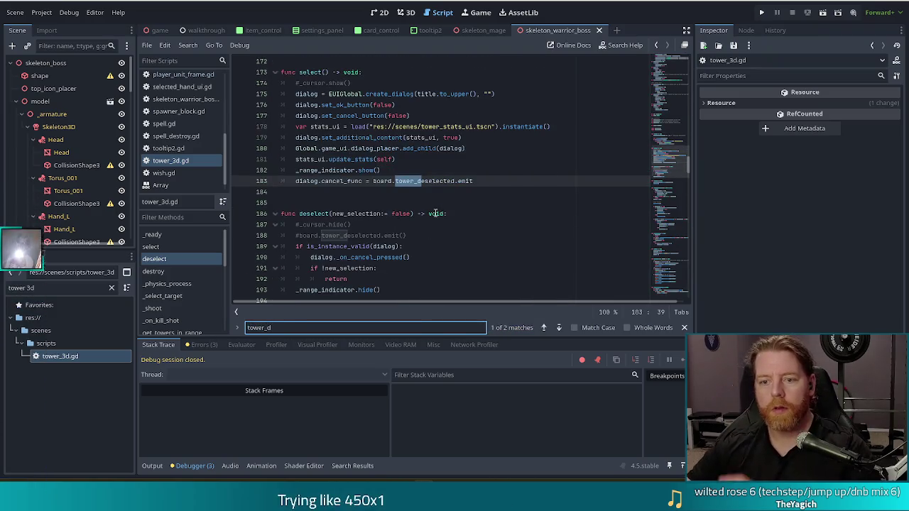
pyautogui.click(446, 180)
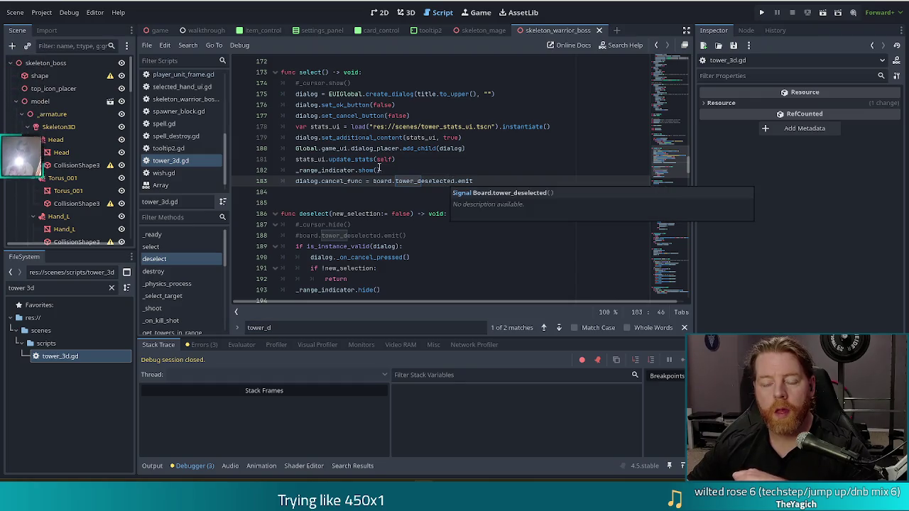
pyautogui.click(375, 257)
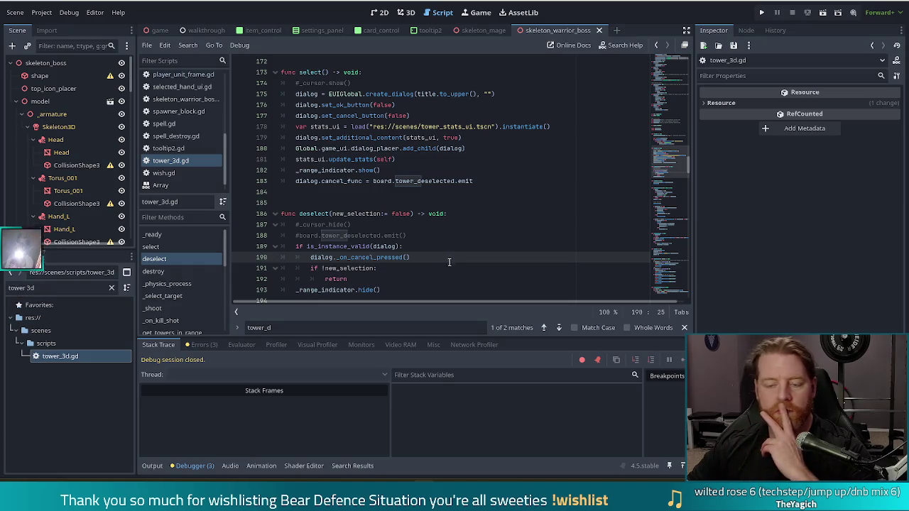
pyautogui.click(421, 237)
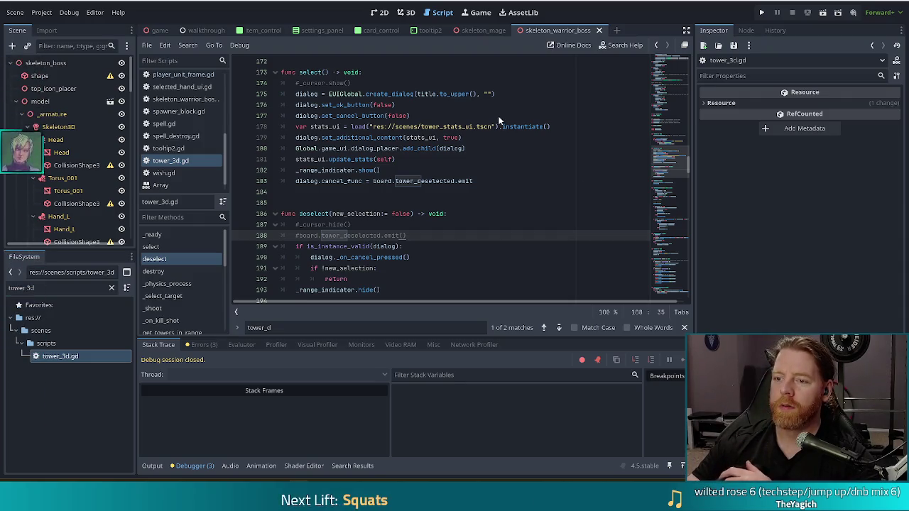
# - Switch to the Vivaldi window with image.png and drag it left over the editor
pyautogui.hotkey('alt', 'Tab')
pyautogui.moveTo(668, 17); pyautogui.dragTo(514, 10)
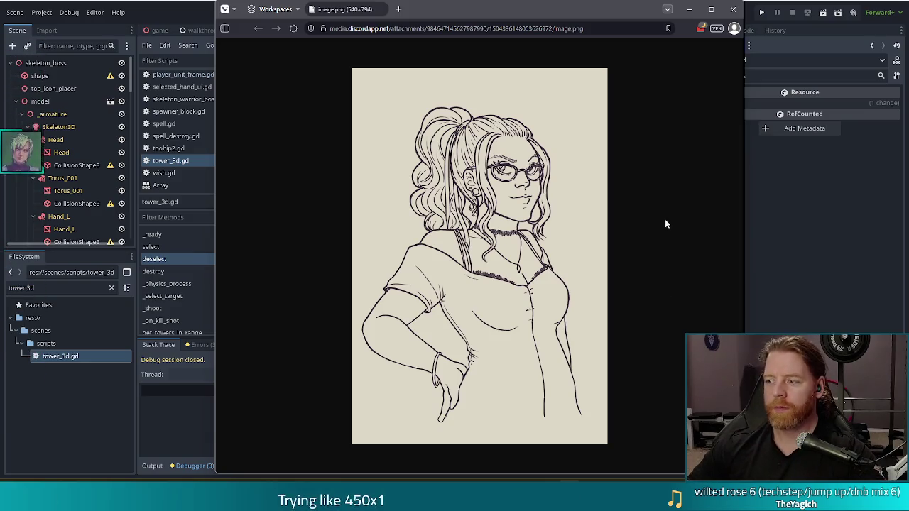
# - Close the Vivaldi window showing the line-art image.png
pyautogui.click(734, 10)
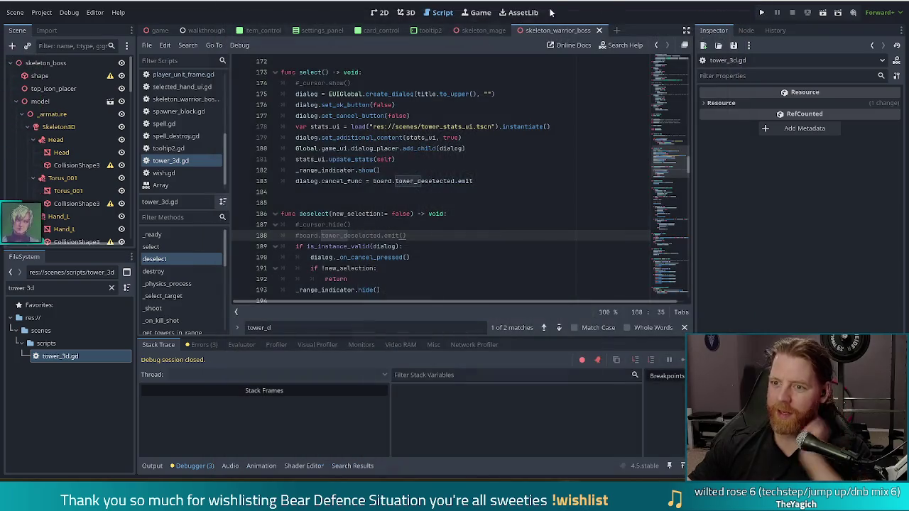
# - Comment out the dialog cancel callback on line 183 of tower_3d.gd with #
pyautogui.click(416, 228)
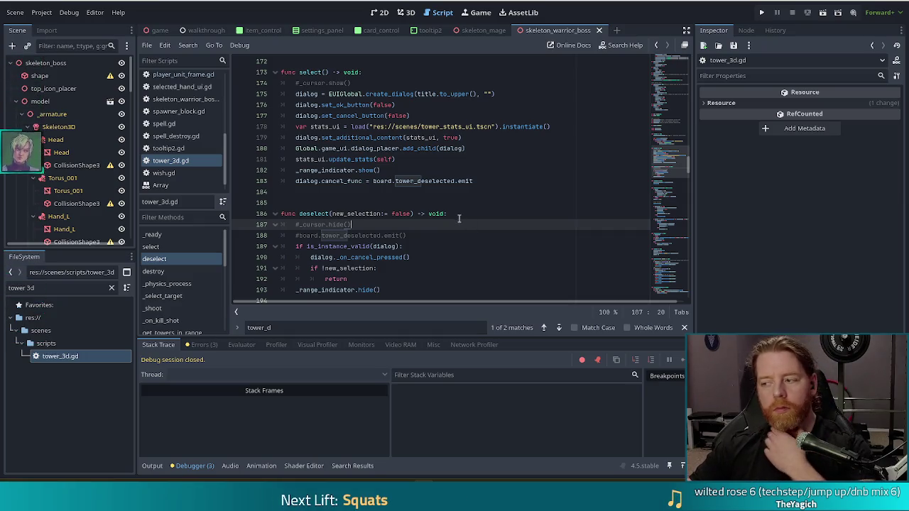
pyautogui.click(408, 258)
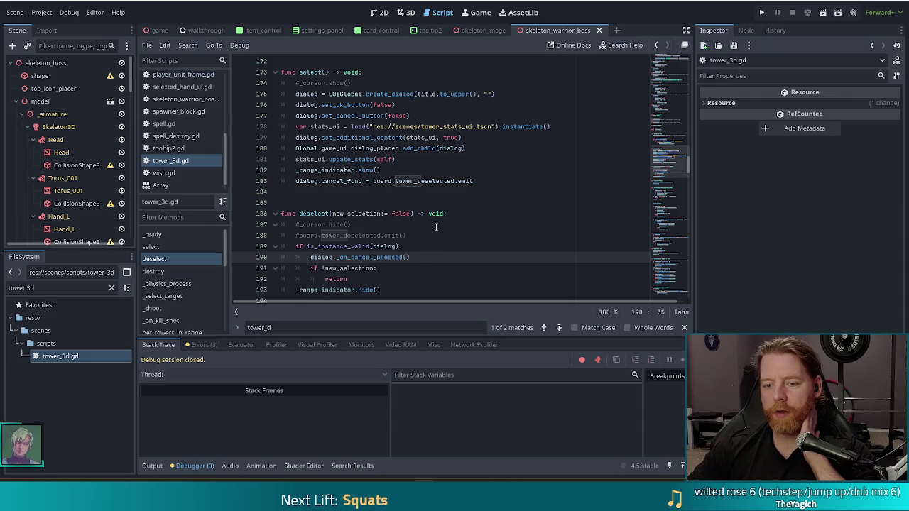
pyautogui.moveTo(396, 259)
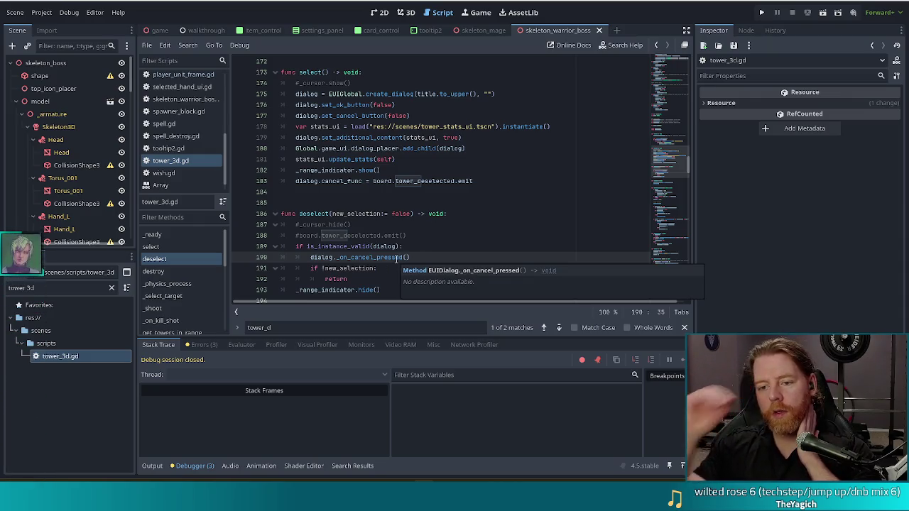
pyautogui.scroll(5, 418, 224)
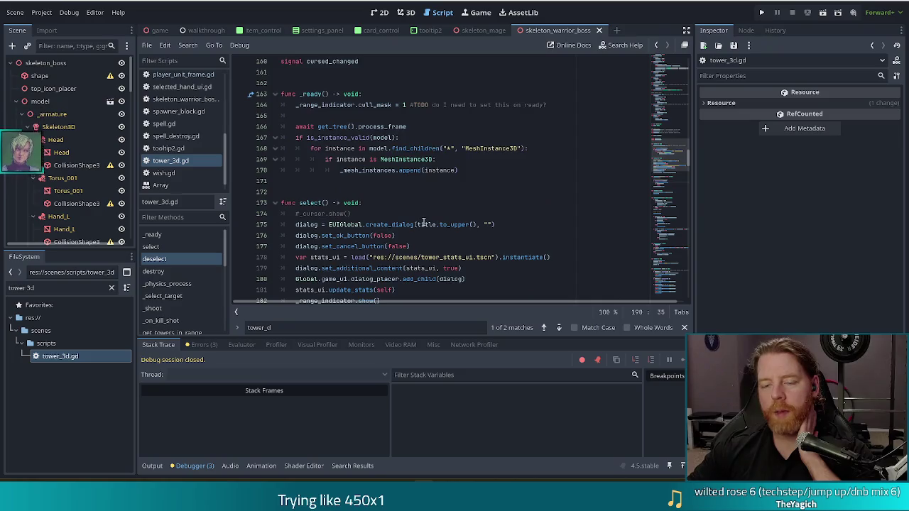
pyautogui.scroll(2, 426, 223)
pyautogui.scroll(-8, 432, 219)
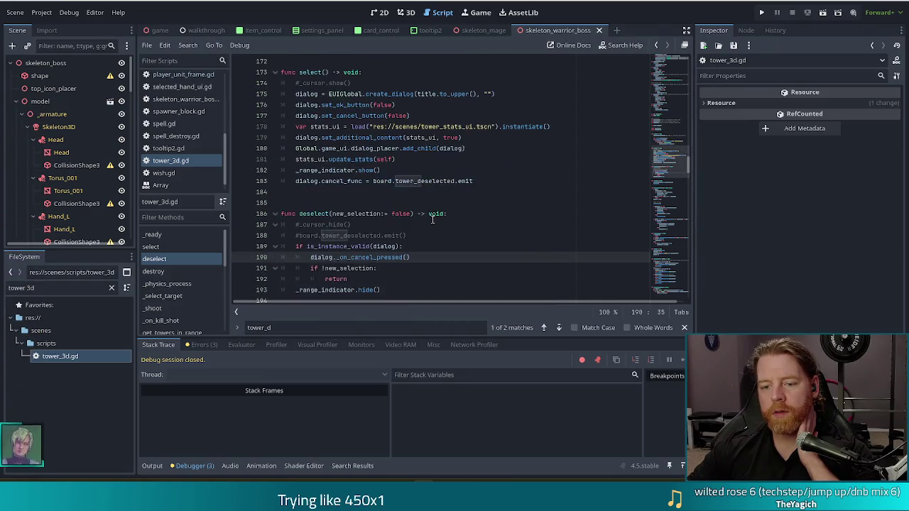
pyautogui.scroll(5, 432, 218)
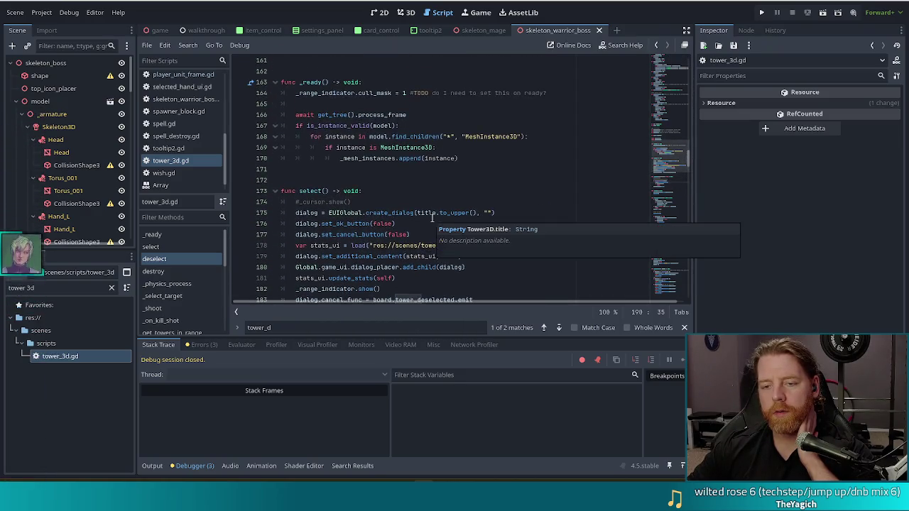
pyautogui.scroll(3, 403, 165)
pyautogui.scroll(-1, 402, 165)
pyautogui.scroll(-4, 427, 192)
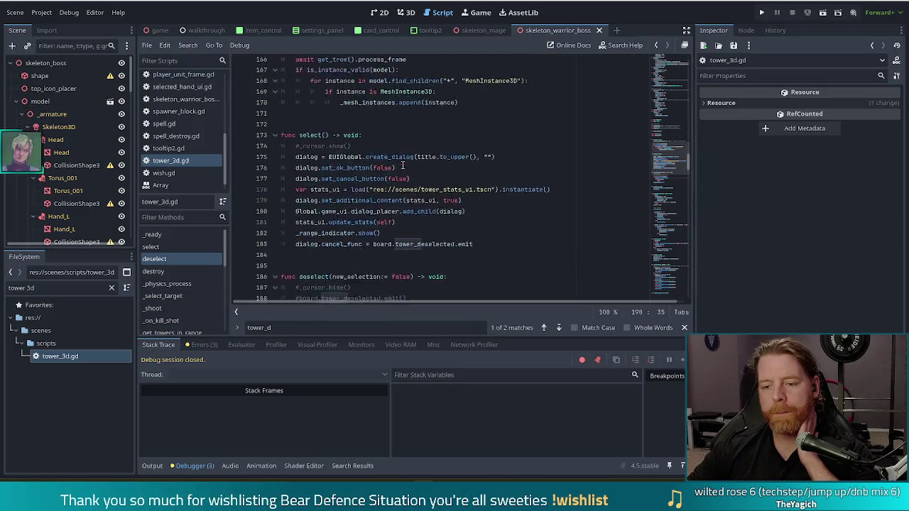
pyautogui.click(462, 217)
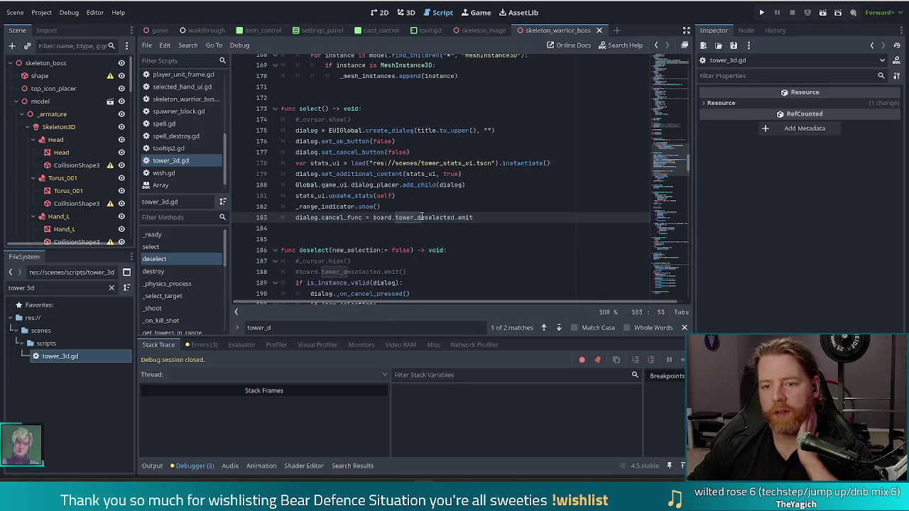
pyautogui.click(296, 217)
pyautogui.write('#')
# - Uncomment board.tower_deselected.emit(), move it to the end of deselect with dialog = null, save, and run
pyautogui.scroll(-3, 447, 200)
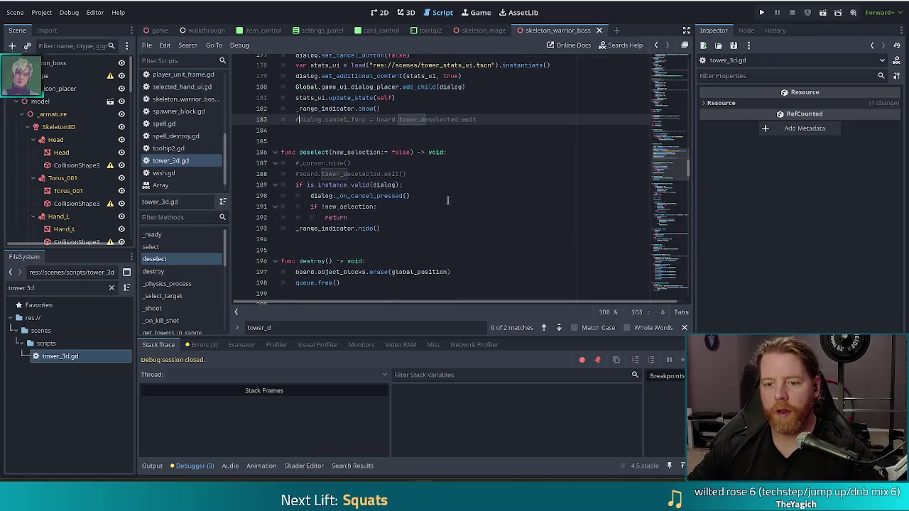
pyautogui.click(287, 173)
pyautogui.press('Delete')
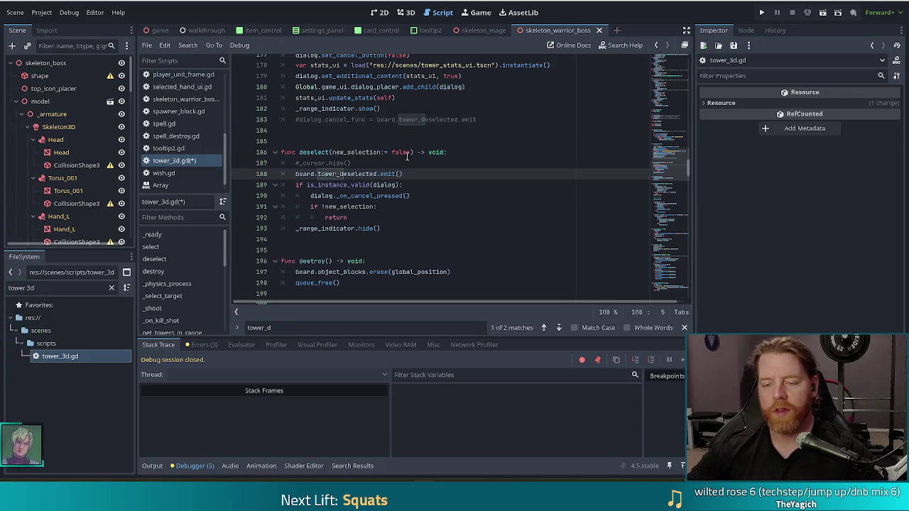
pyautogui.hotkey('ctrl', 'shift', 'k')
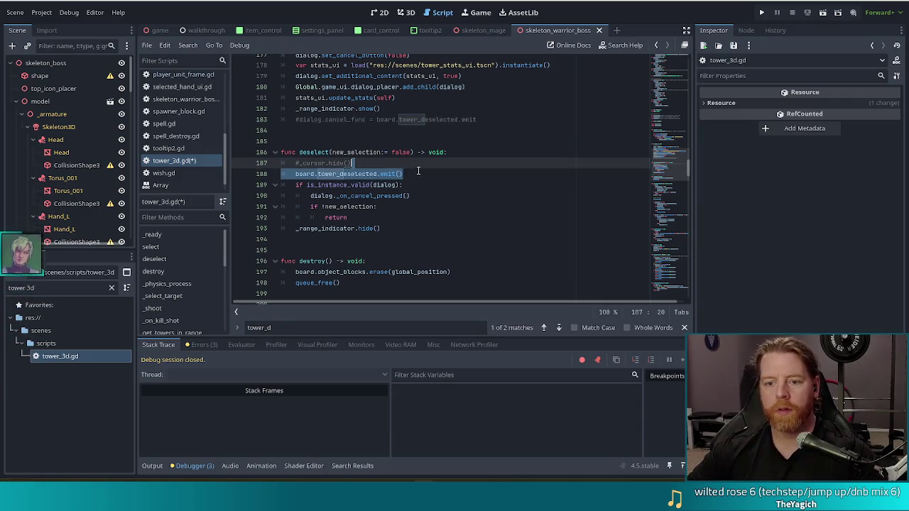
pyautogui.click(398, 217)
pyautogui.write('board.tower_deselected.emit()')
pyautogui.click(401, 218)
pyautogui.press('Return')
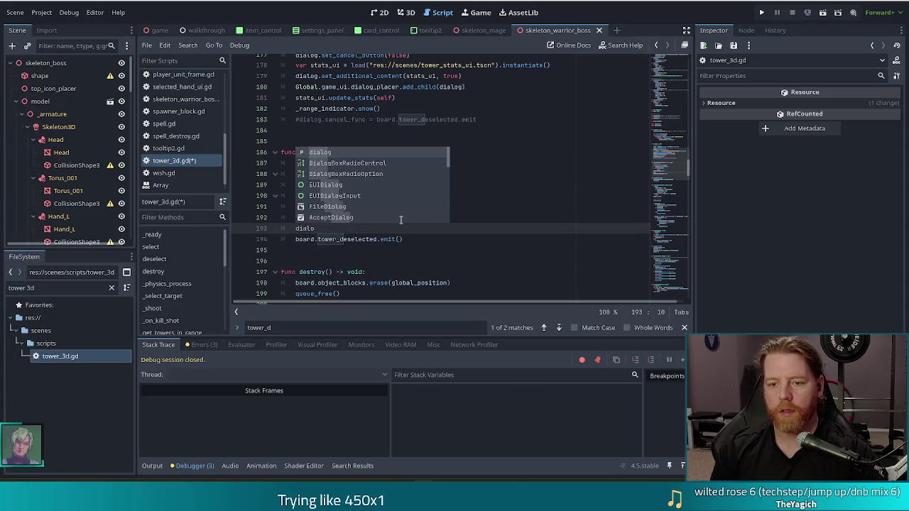
pyautogui.write('g = null')
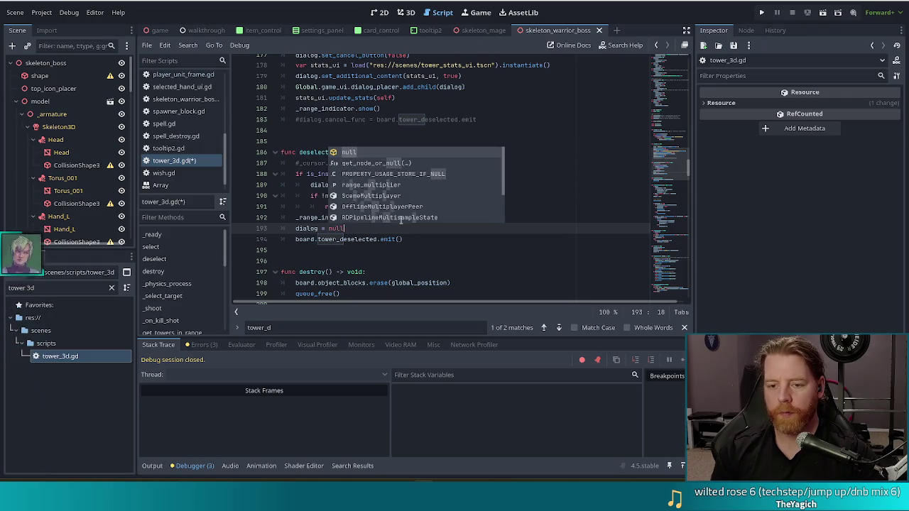
pyautogui.hotkey('ctrl', 's')
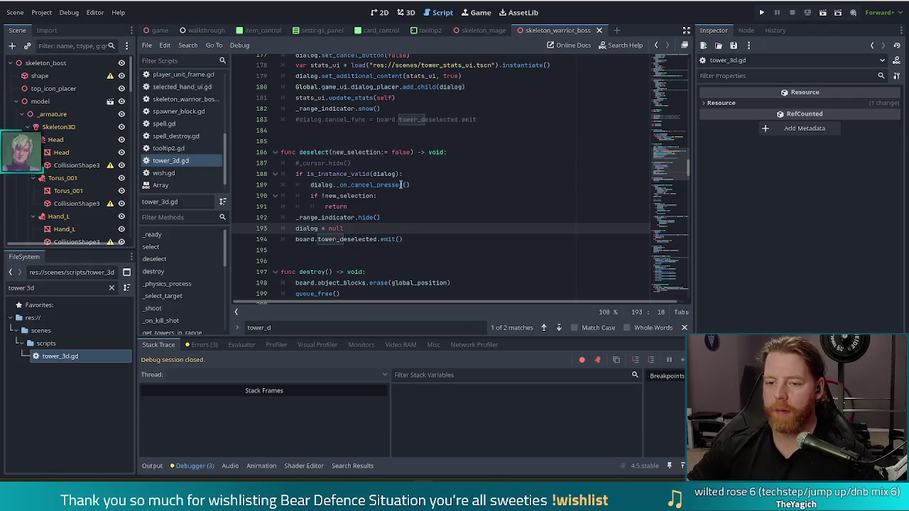
pyautogui.click(405, 196)
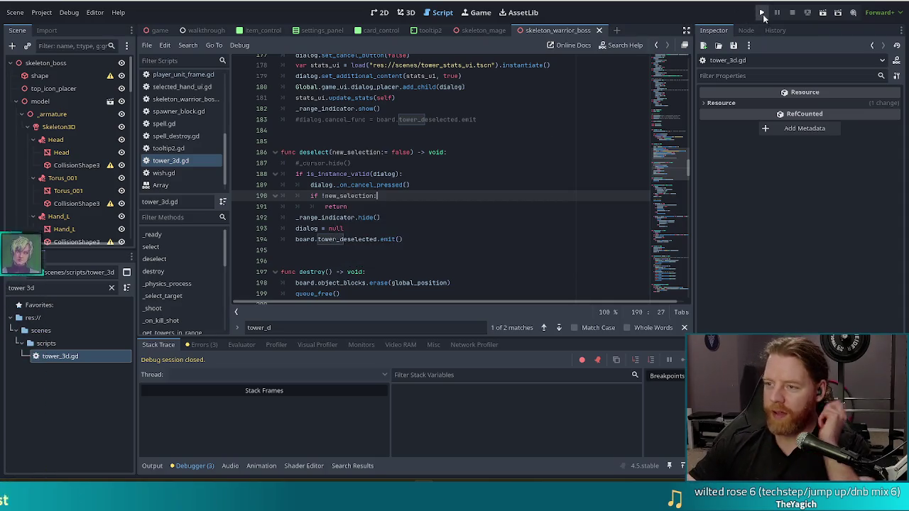
pyautogui.click(763, 12)
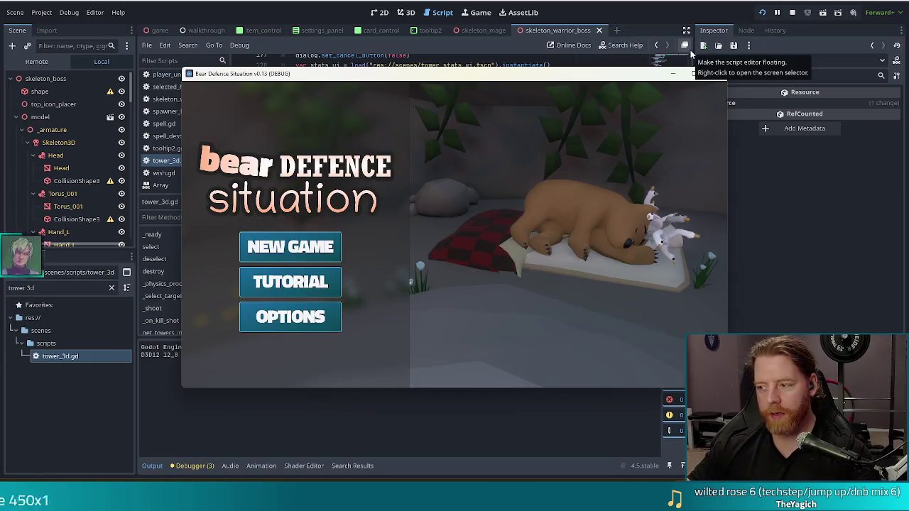
# - Start a new game and enter the level map, where it breaks on player_unit_frame.gd line 116
pyautogui.click(319, 245)
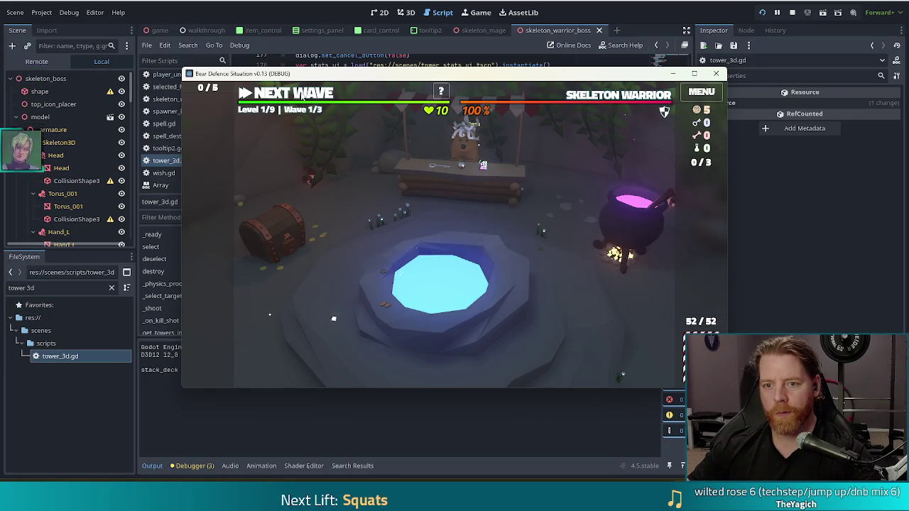
pyautogui.click(303, 99)
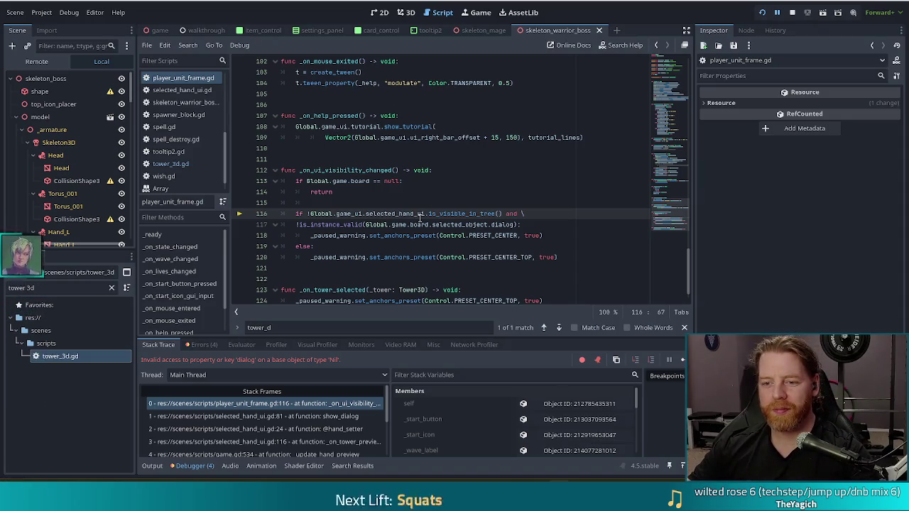
# - Insert an is_instance_valid(Global.game.board.selected_object) check ahead of the dialog condition in player_unit_frame.gd
pyautogui.click(416, 214)
pyautogui.click(494, 225)
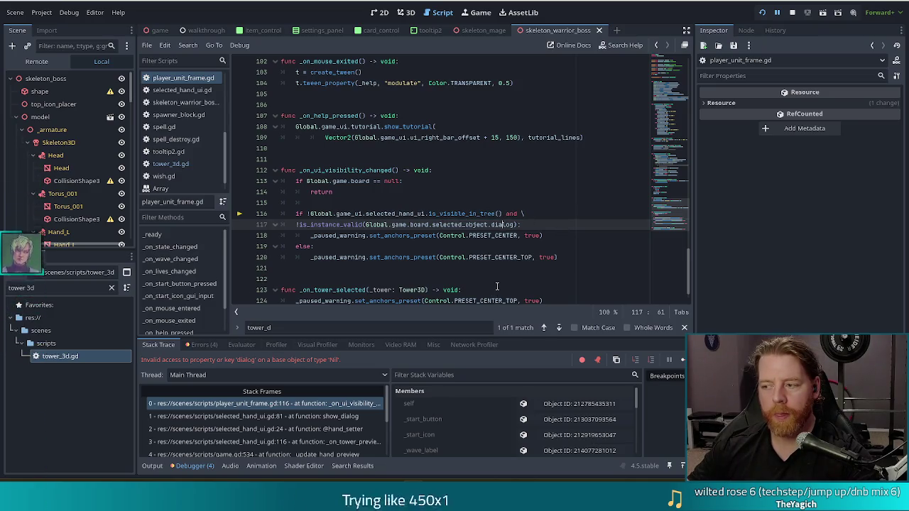
pyautogui.click(530, 223)
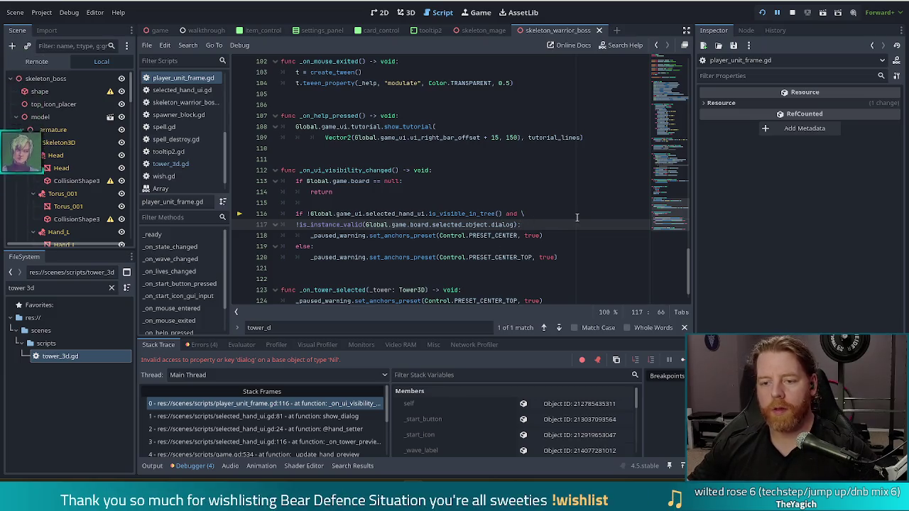
pyautogui.hotkey('ctrl', 'z')
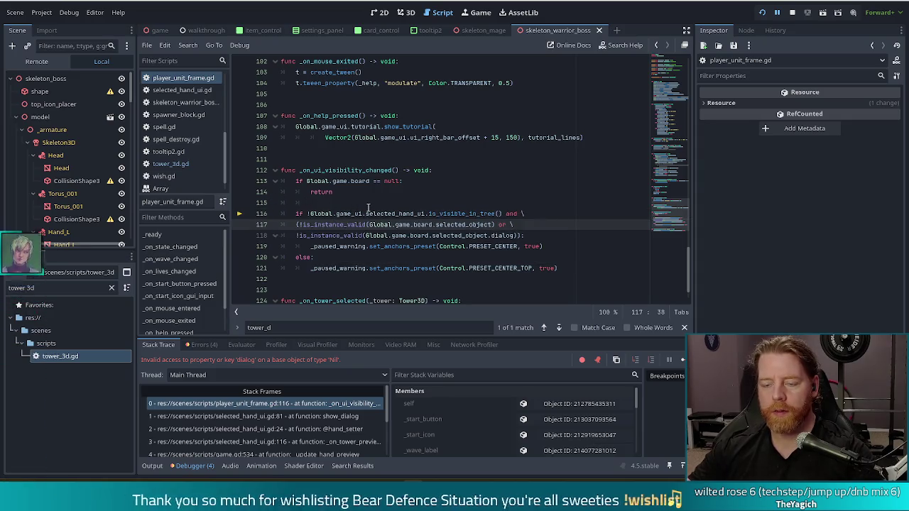
pyautogui.press('Up')
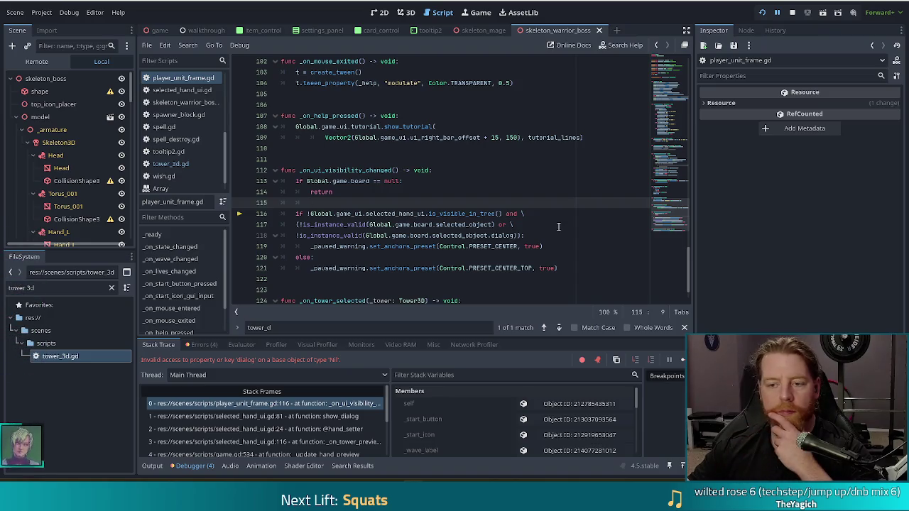
pyautogui.click(447, 226)
pyautogui.click(463, 236)
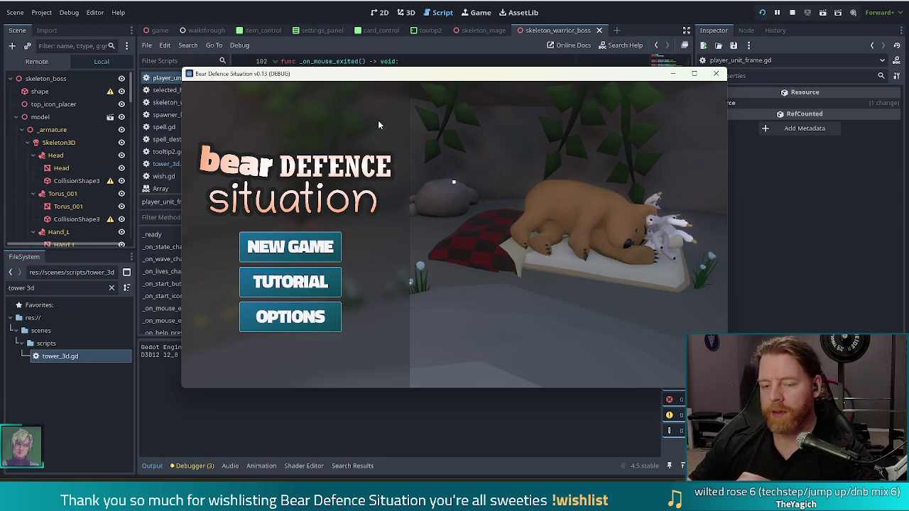
# - Start a new game and build a Ballista tower on the grass from the 10 of Water and 10 of Earth
pyautogui.click(289, 246)
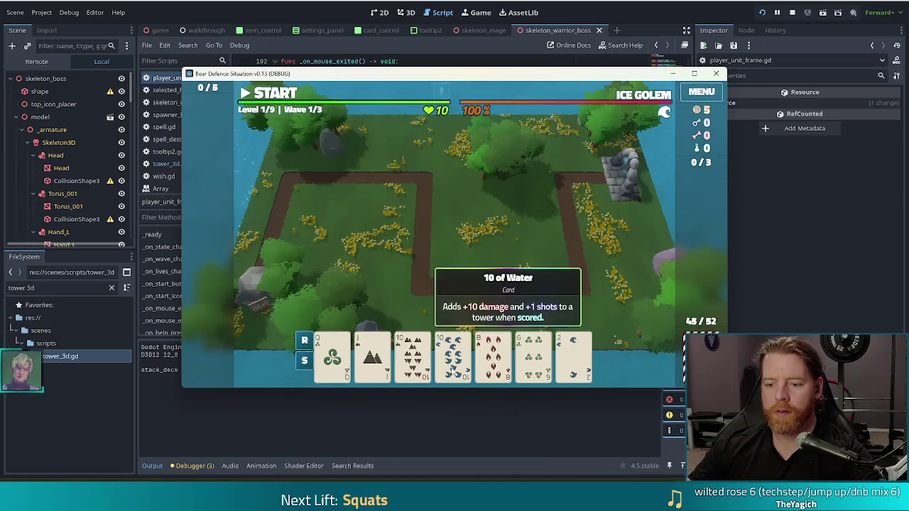
pyautogui.click(453, 369)
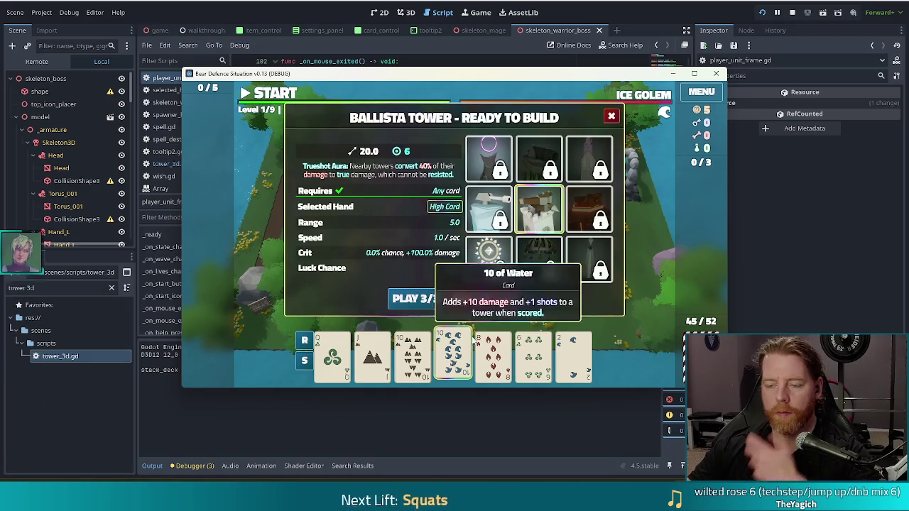
pyautogui.moveTo(554, 218)
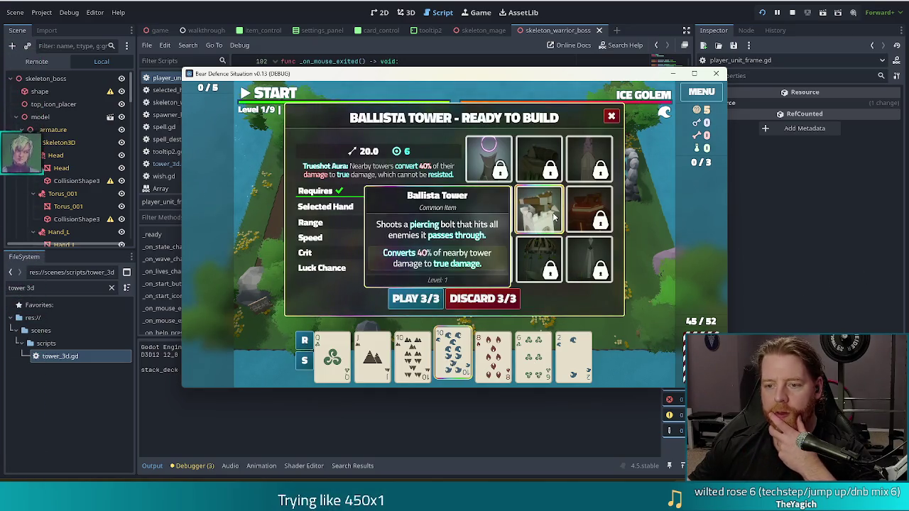
pyautogui.click(412, 355)
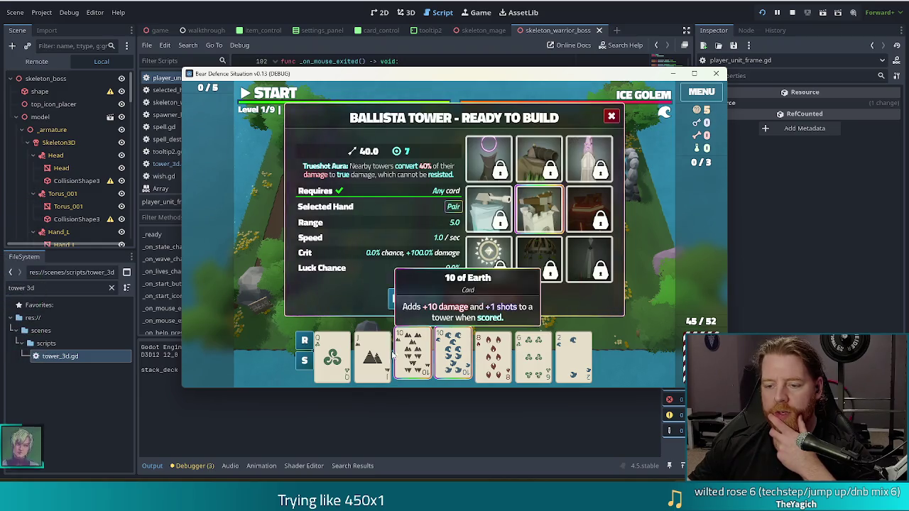
pyautogui.click(415, 300)
pyautogui.click(533, 250)
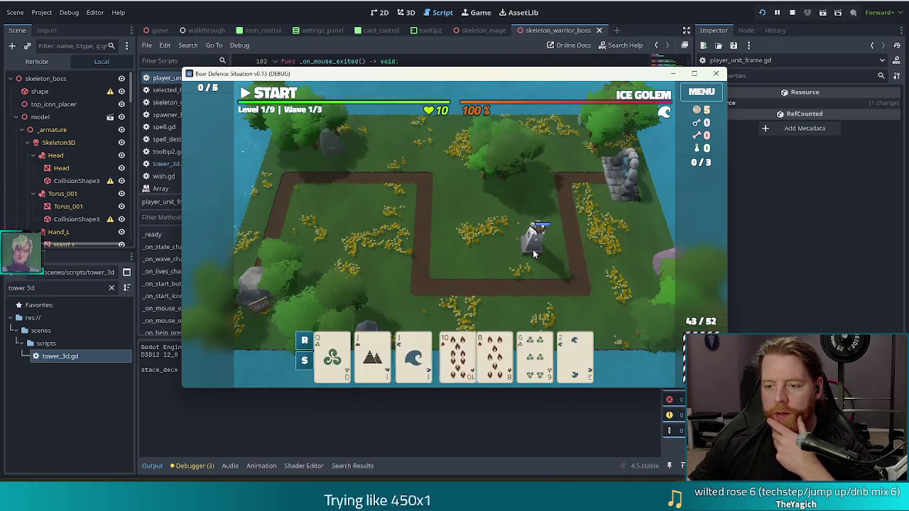
# - Start the first wave, pause it, view and close the tower's info panel, then return to the editor
pyautogui.click(274, 95)
pyautogui.click(274, 96)
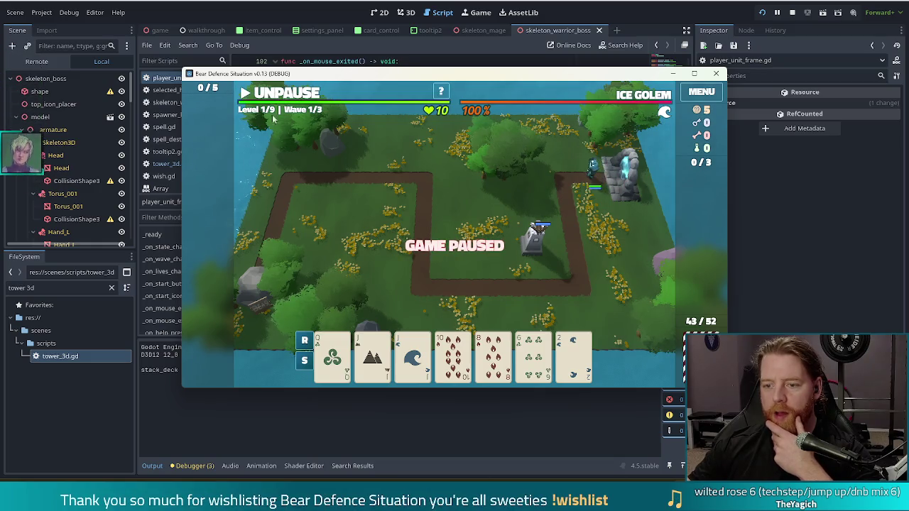
pyautogui.click(536, 252)
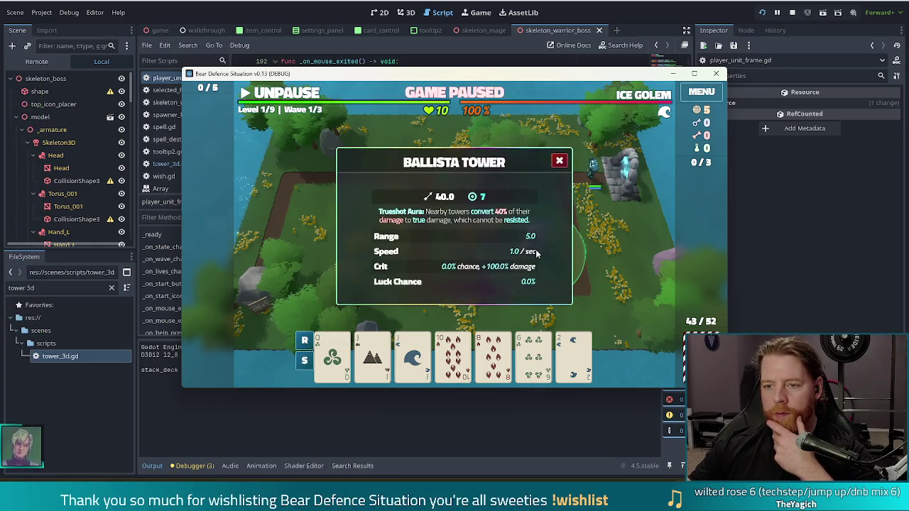
pyautogui.click(559, 161)
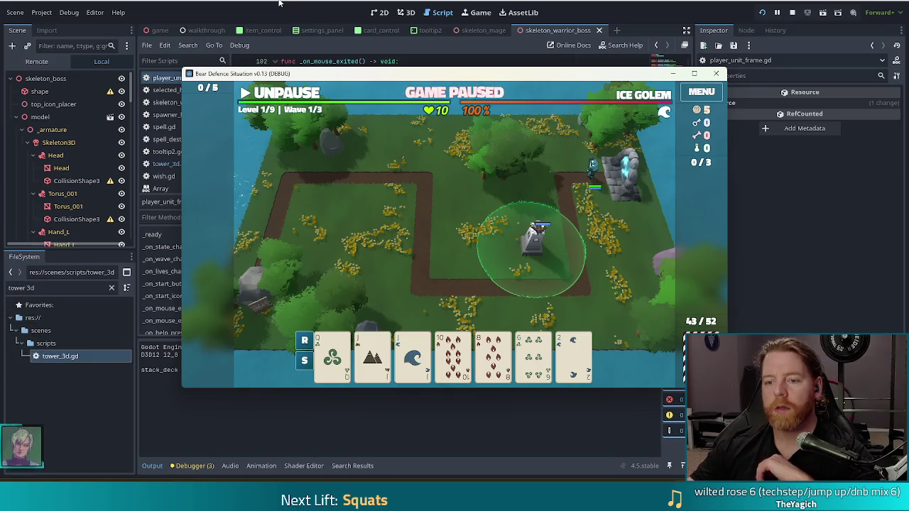
pyautogui.click(261, 47)
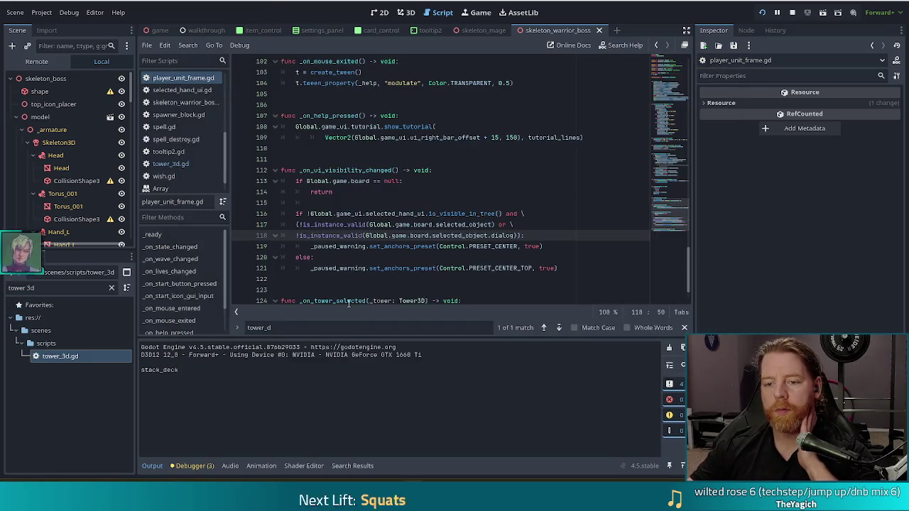
# - Insert a new line 116 after line 115 and begin a prints() call
pyautogui.click(369, 237)
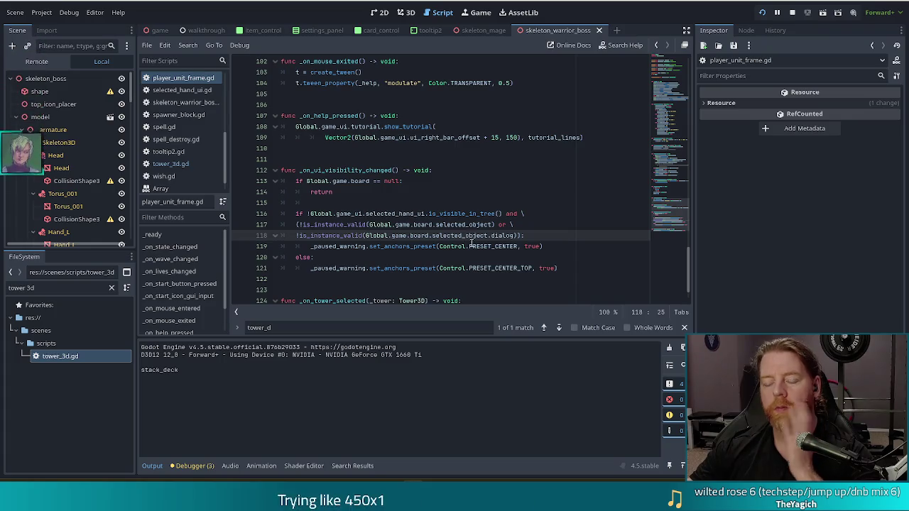
pyautogui.click(540, 239)
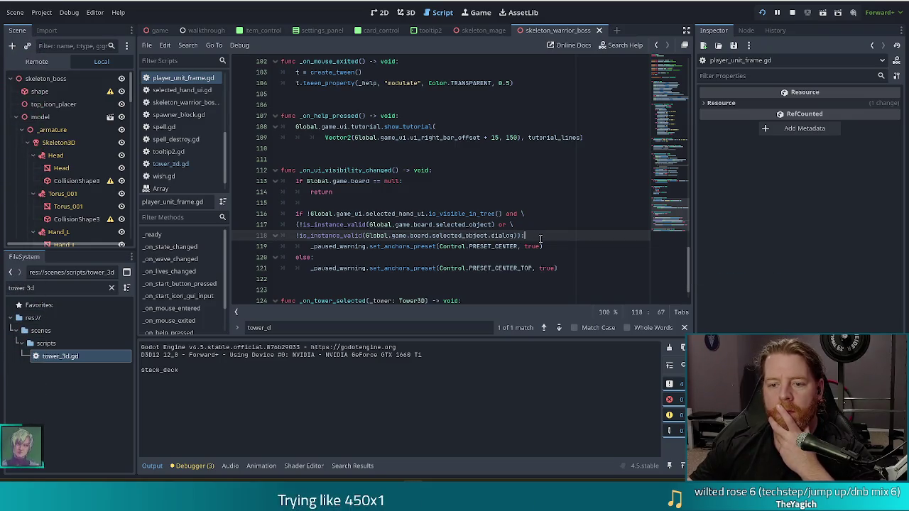
pyautogui.click(349, 205)
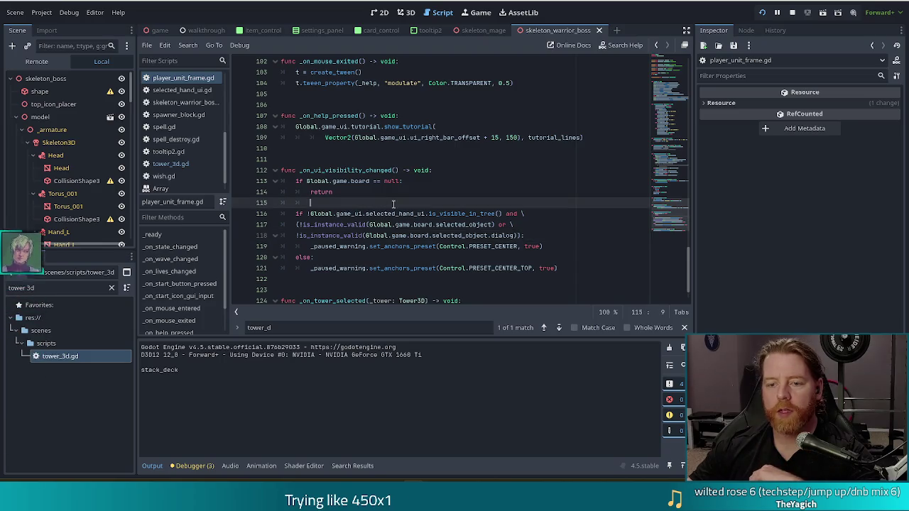
pyautogui.press('Return')
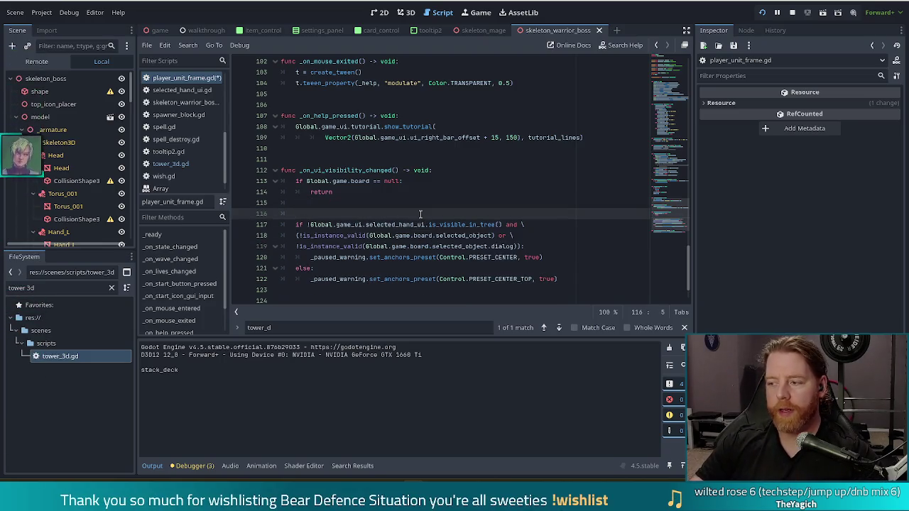
pyautogui.write('print(')
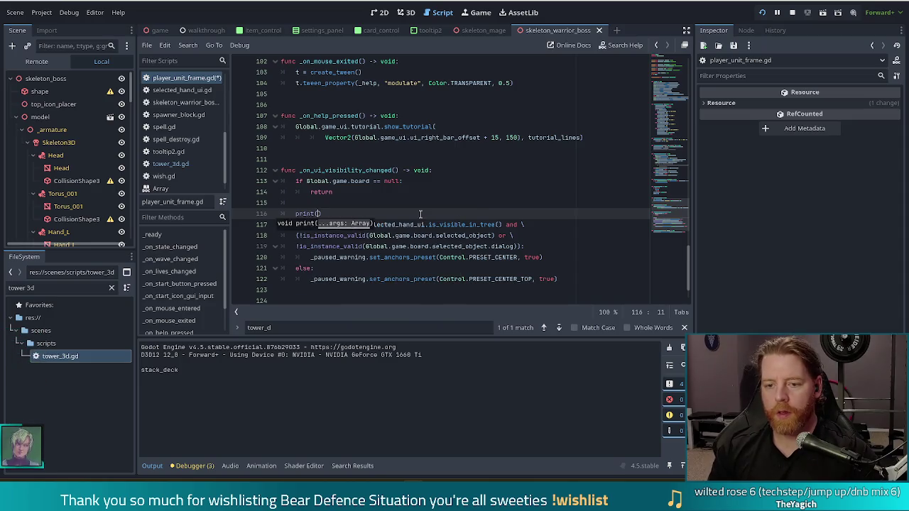
pyautogui.write('(')
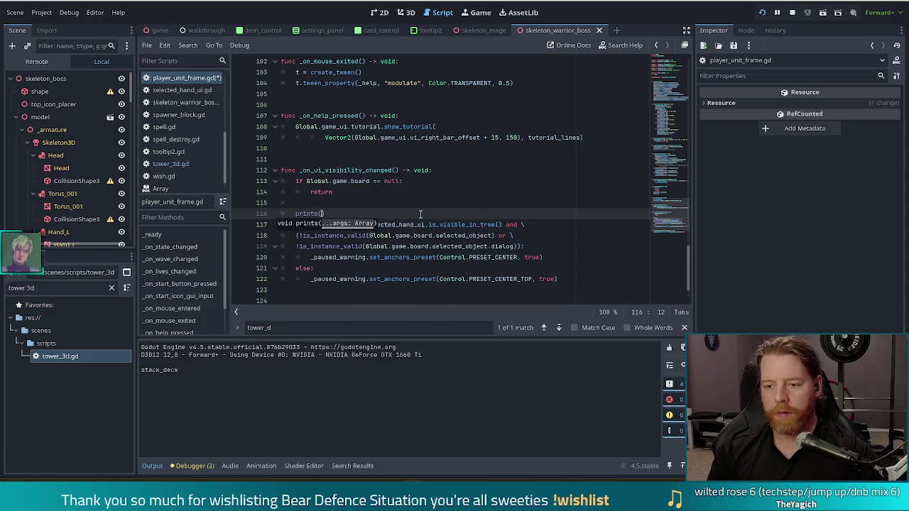
# - Fill prints() with Global.game.board.selected_object and its .dialog, save, and bring the game forward
pyautogui.moveTo(369, 235); pyautogui.dragTo(494, 235)
pyautogui.hotkey('ctrl', 'c')
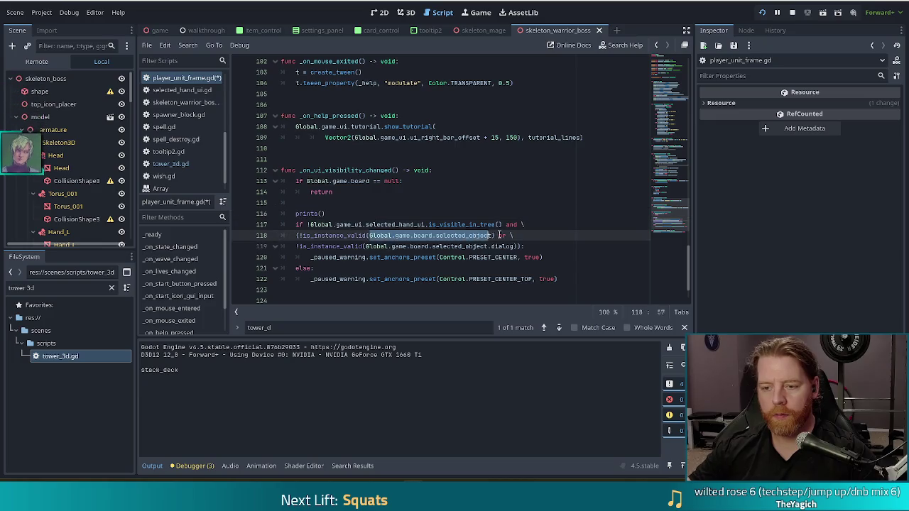
pyautogui.click(321, 214)
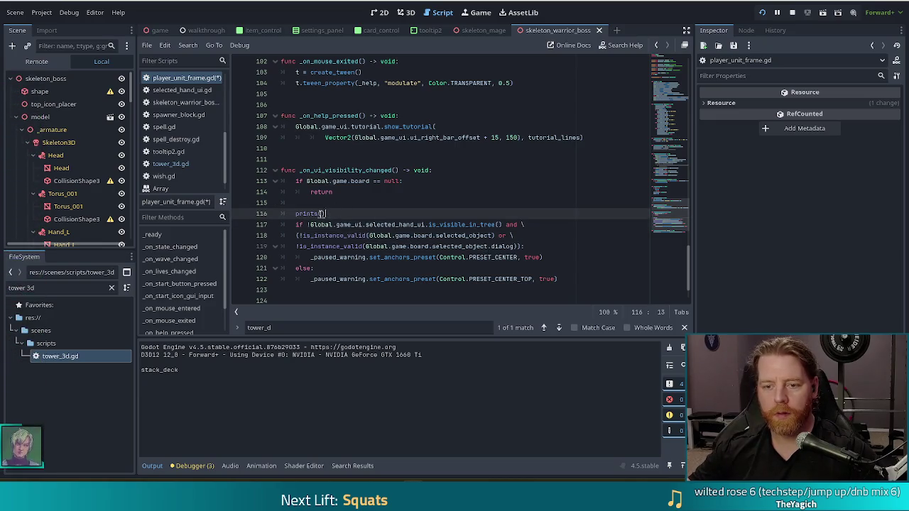
pyautogui.hotkey('ctrl', 'v')
pyautogui.write(',')
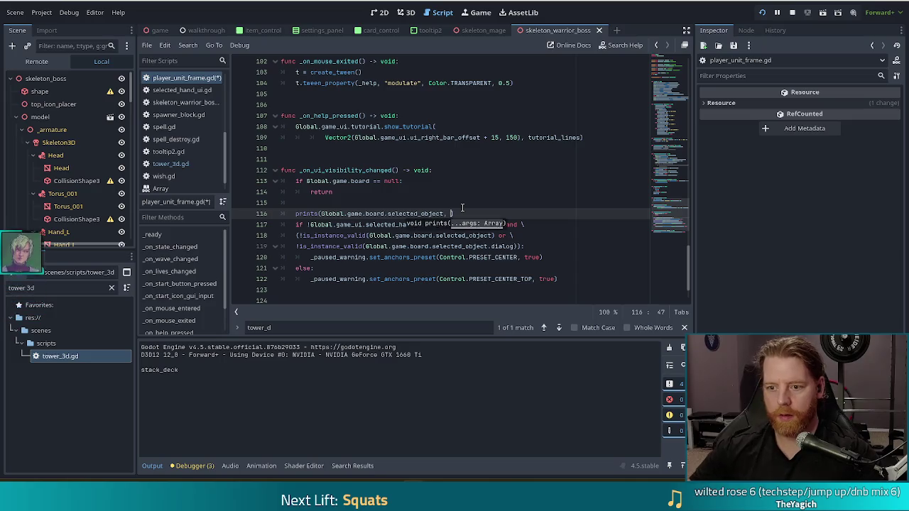
pyautogui.hotkey('ctrl', 'v')
pyautogui.write('.dia')
pyautogui.hotkey('ctrl', 's')
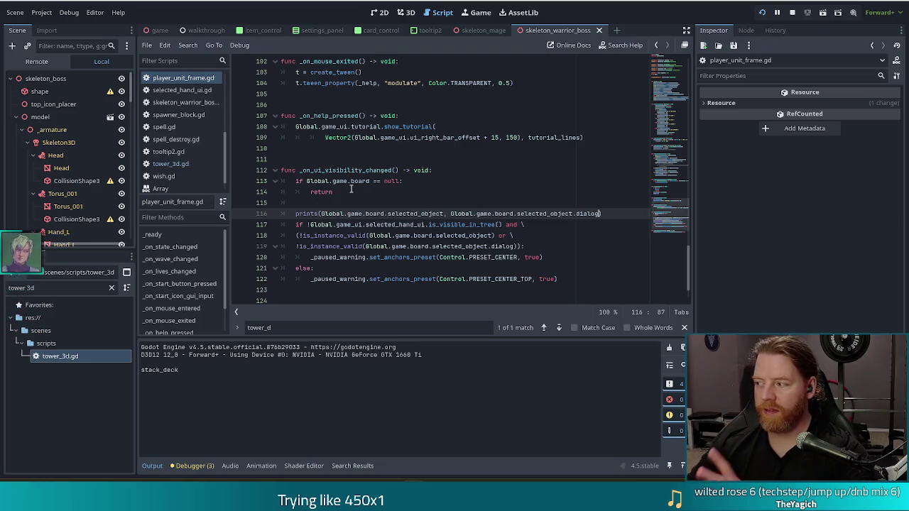
pyautogui.click(400, 235)
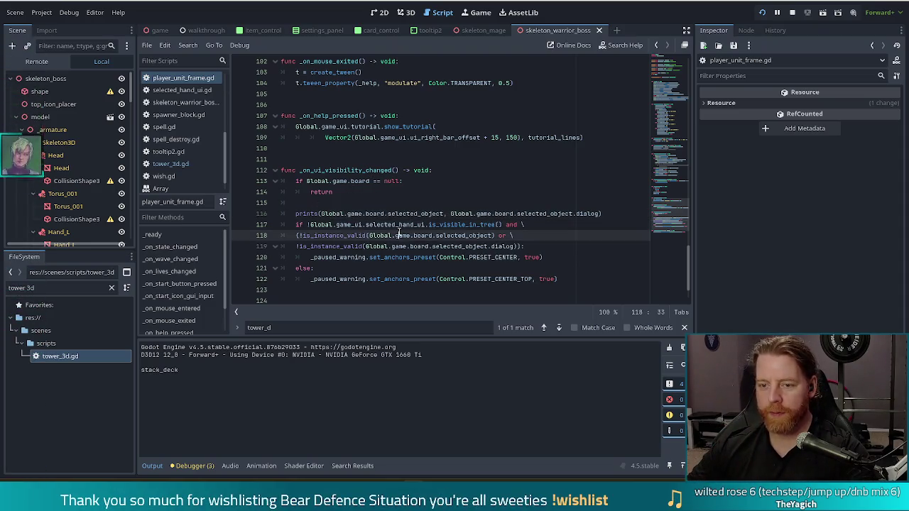
pyautogui.click(439, 247)
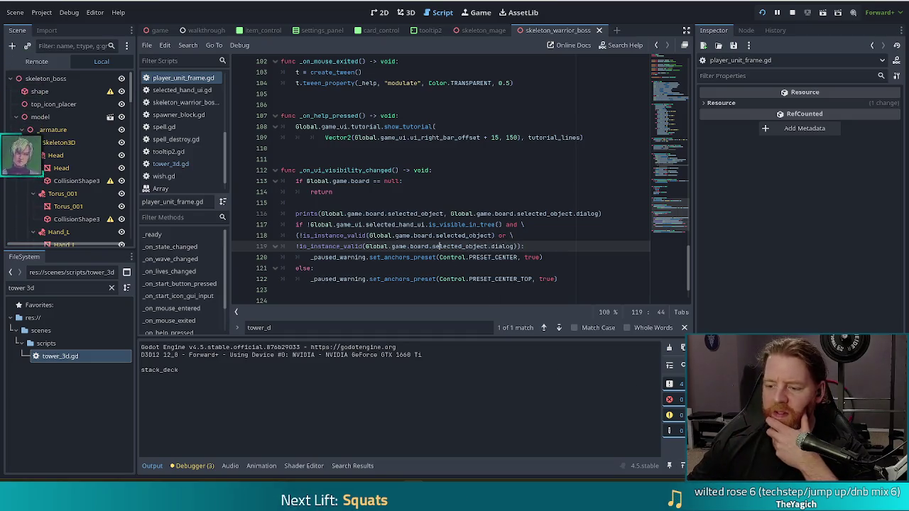
pyautogui.hotkey('alt', 'Tab')
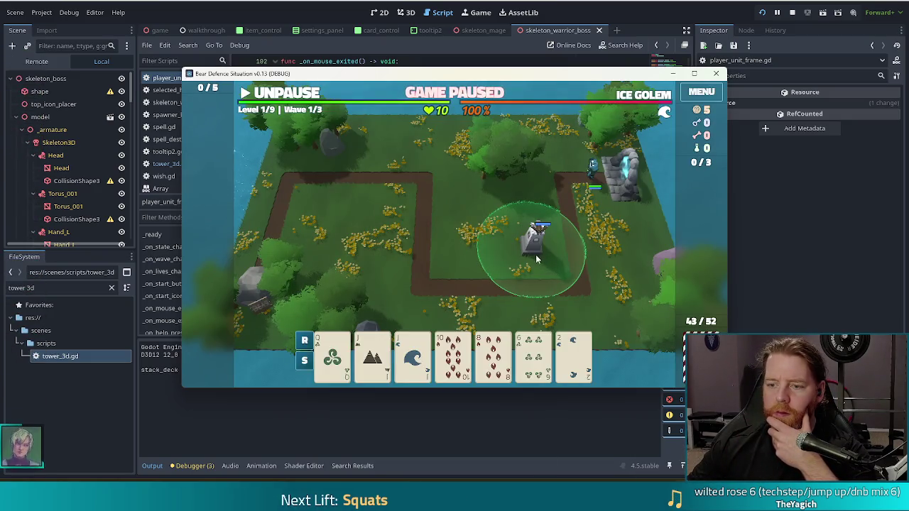
# - Select the Ballista tower so its dialog gets logged, close the info panel, and return to the editor
pyautogui.click(536, 258)
pyautogui.moveTo(455, 77); pyautogui.dragTo(452, 40)
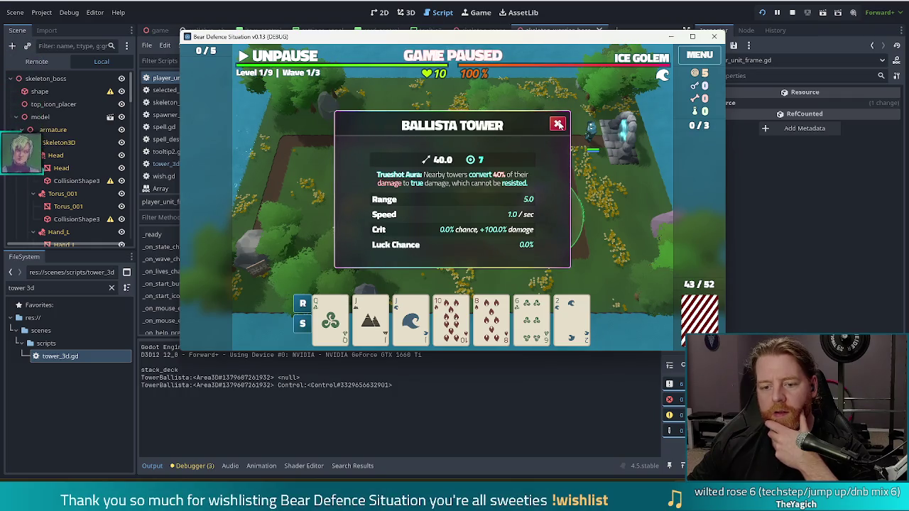
pyautogui.click(559, 124)
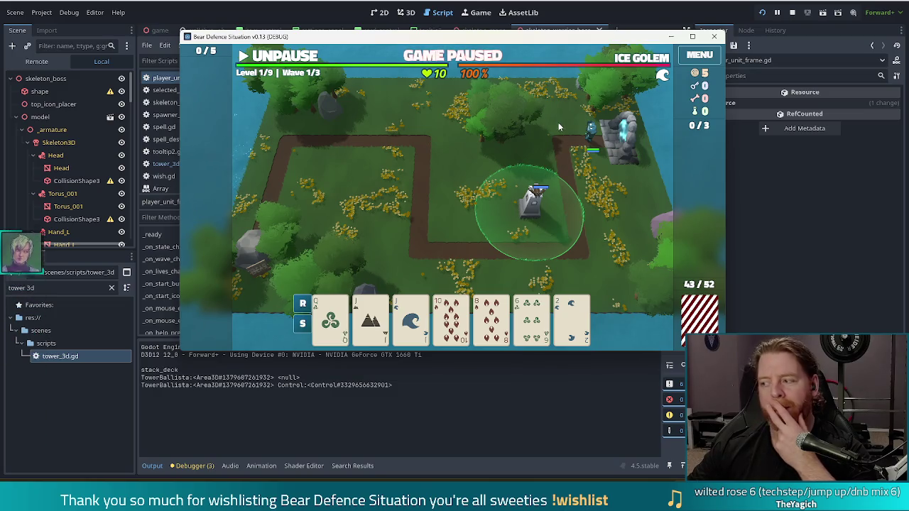
pyautogui.hotkey('alt', 'Tab')
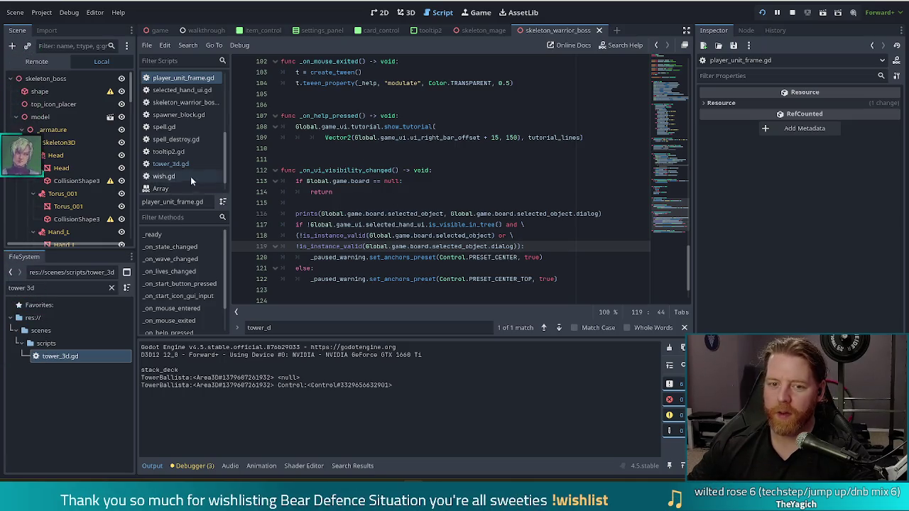
# - In tower_3d.gd, uncomment line 183 so the dialog cancel emits tower_deselected, then switch to the game
pyautogui.click(172, 167)
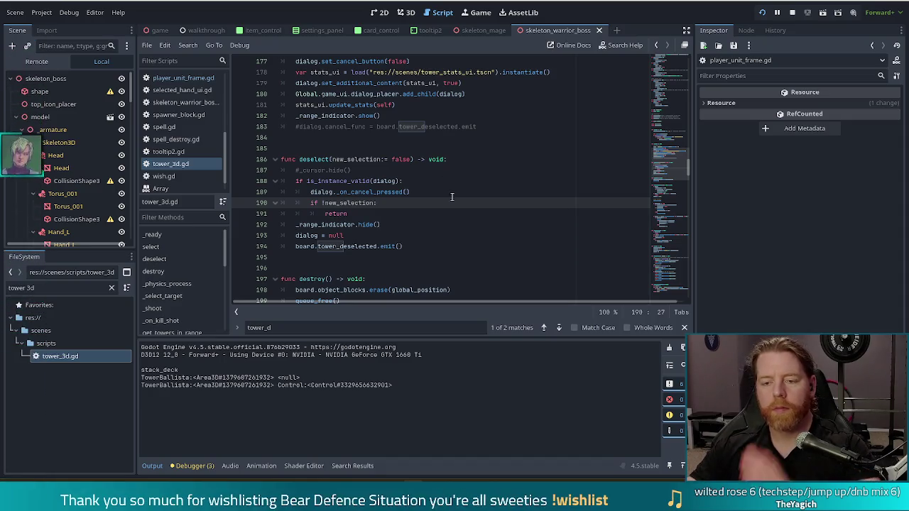
pyautogui.click(297, 126)
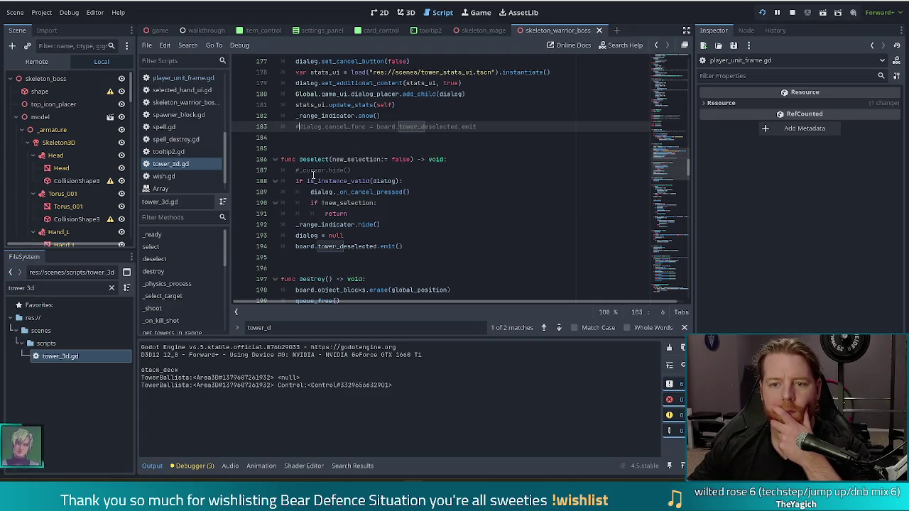
pyautogui.hotkey('ctrl', 'k')
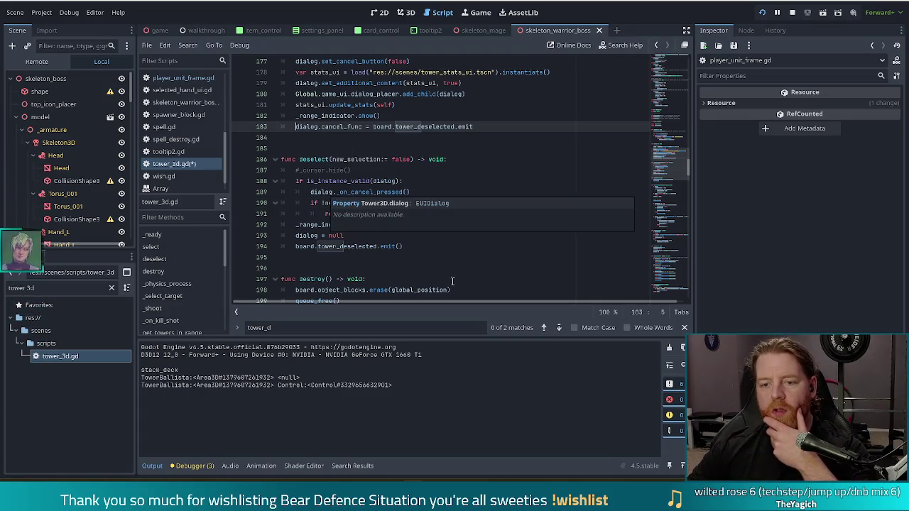
pyautogui.click(366, 224)
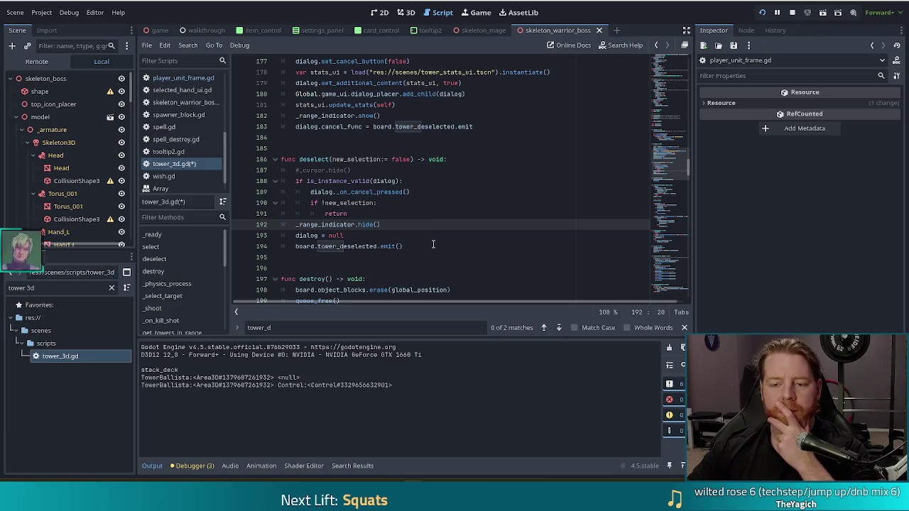
pyautogui.click(377, 236)
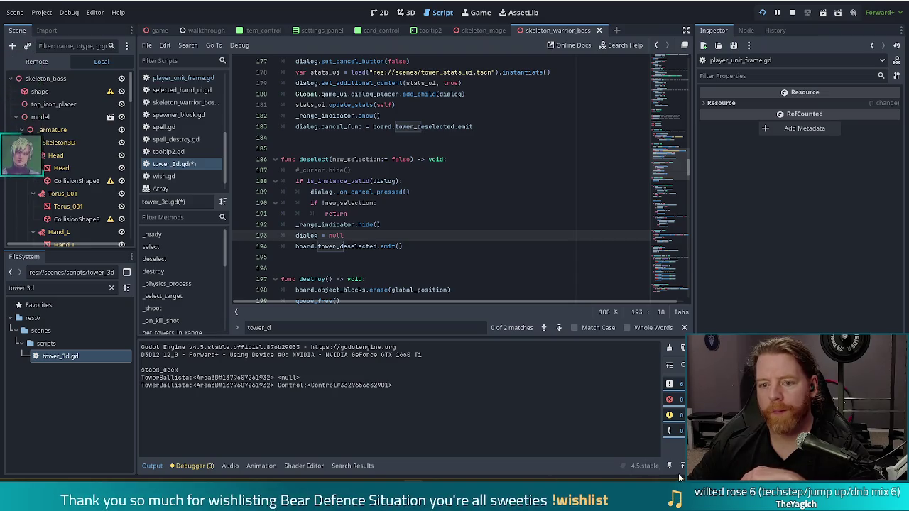
pyautogui.hotkey('alt', 'Tab')
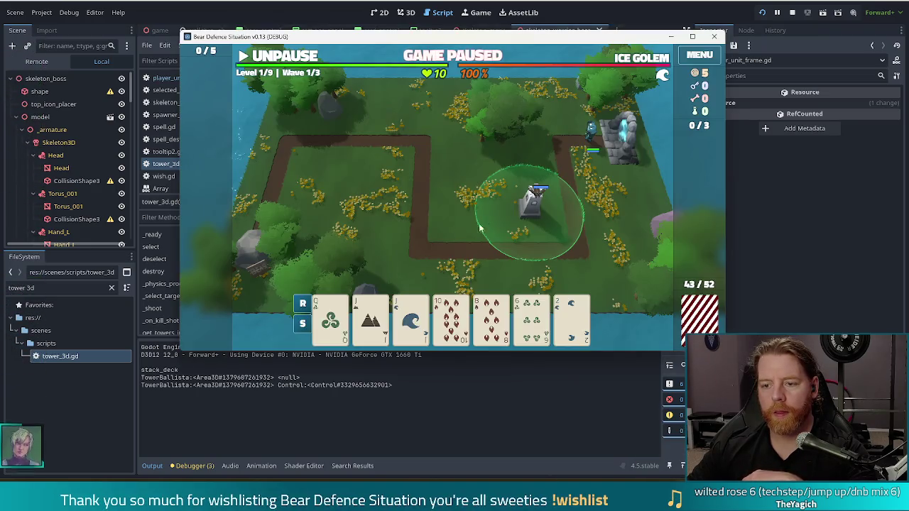
# - Open and close the ballista tower's info dialog twice, then go back to the script editor
pyautogui.click(526, 213)
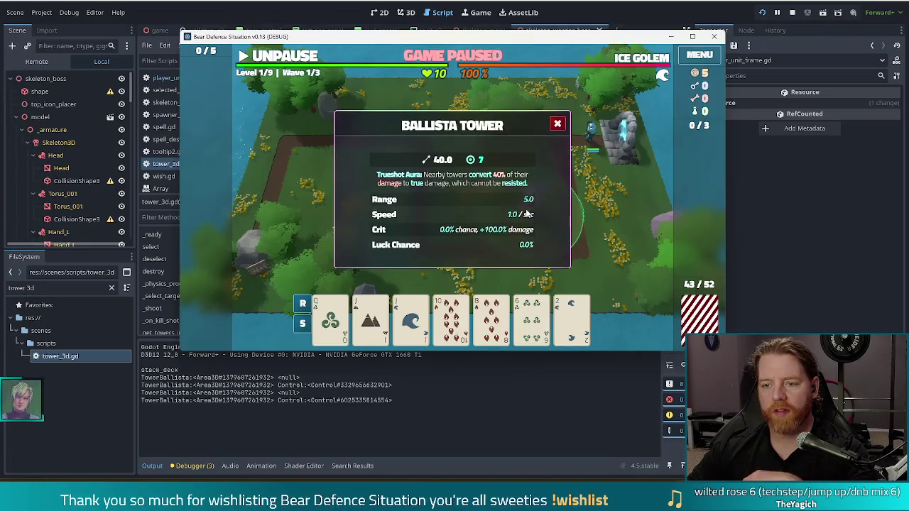
pyautogui.click(558, 124)
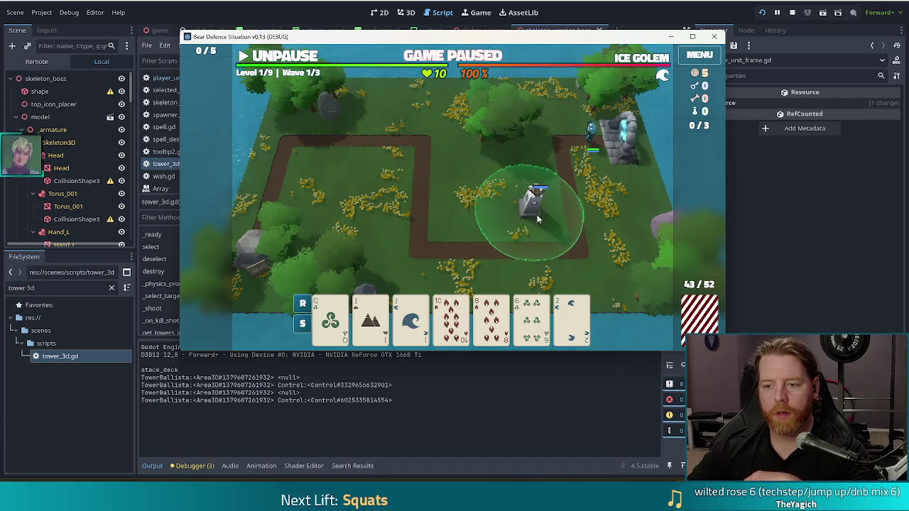
pyautogui.click(537, 213)
pyautogui.click(557, 124)
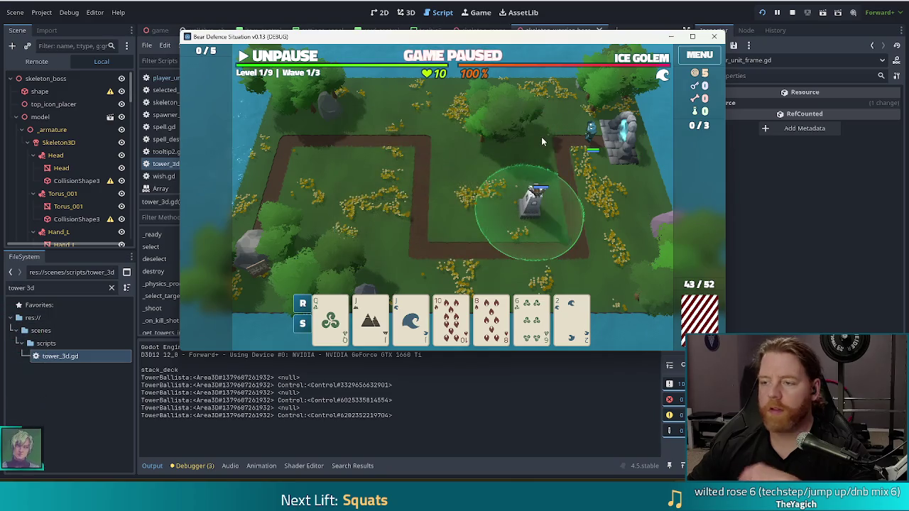
pyautogui.click(579, 31)
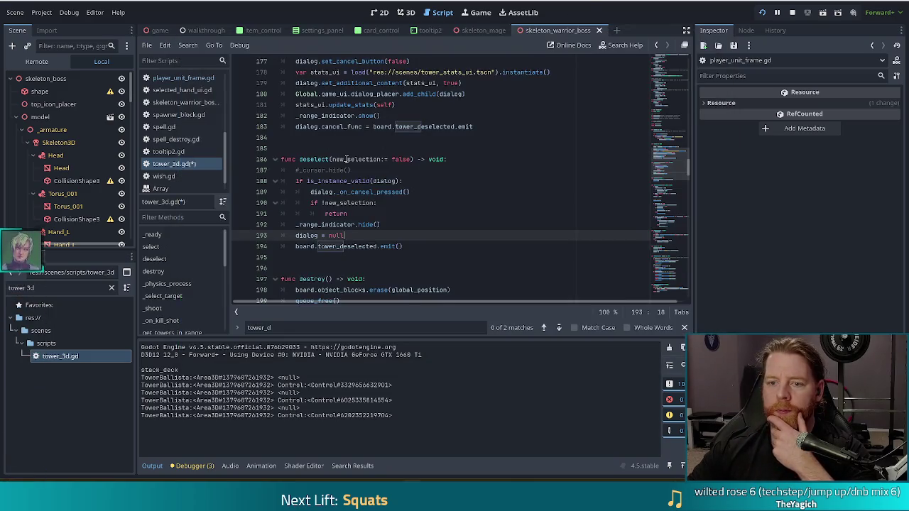
# - Save tower_3d.gd and relaunch with F5, reviewing the line 183 callback and select()/deselect()
pyautogui.scroll(4, 347, 159)
pyautogui.scroll(-2, 381, 204)
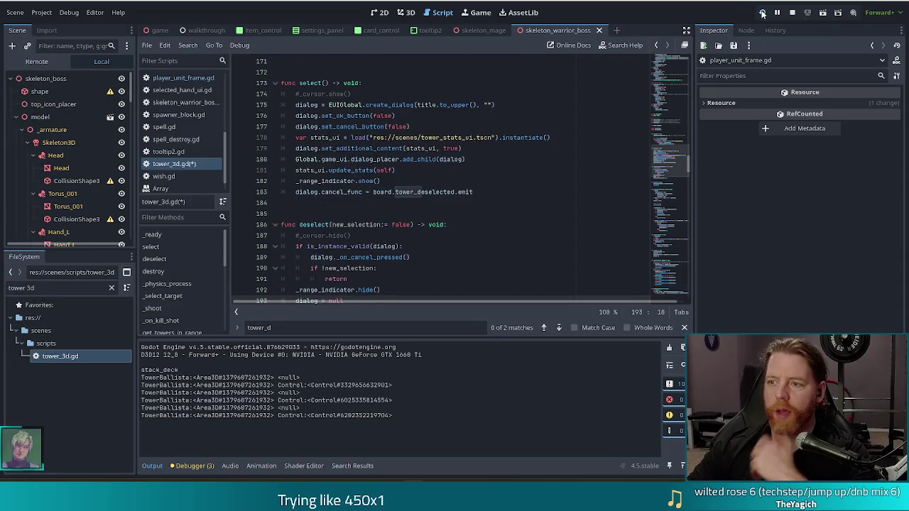
pyautogui.press('F5')
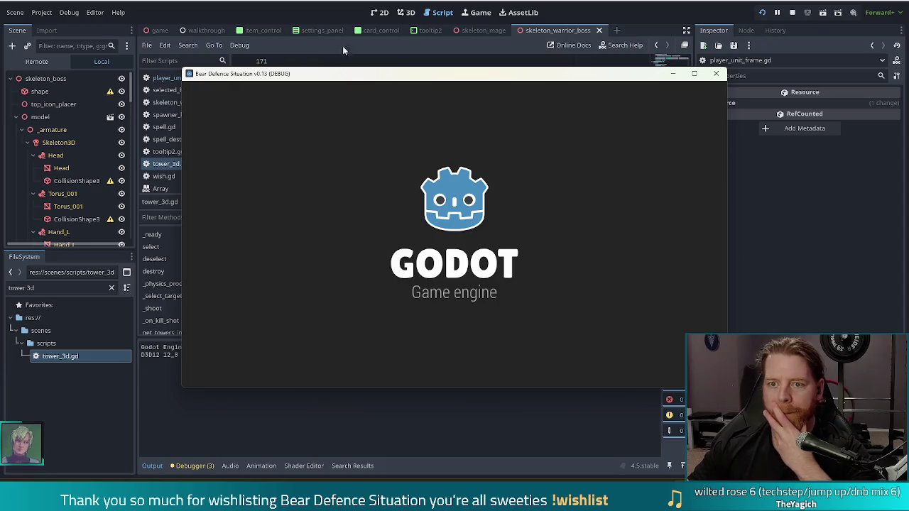
pyautogui.click(330, 2)
pyautogui.moveTo(473, 192); pyautogui.dragTo(372, 192)
pyautogui.scroll(-1, 402, 186)
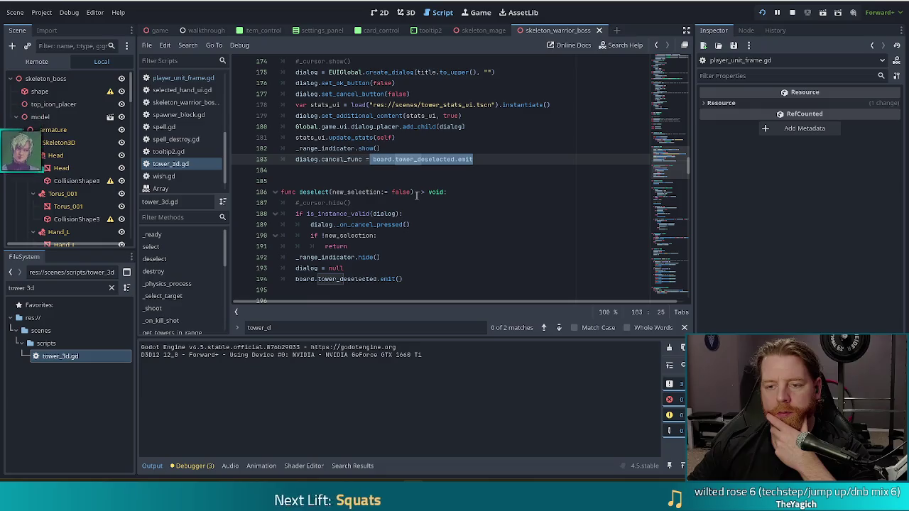
pyautogui.scroll(2, 417, 186)
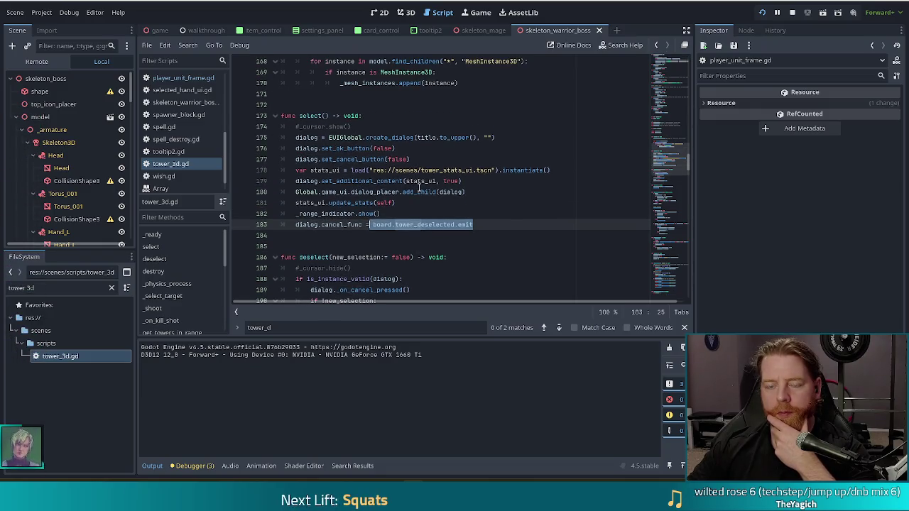
pyautogui.scroll(-4, 419, 187)
pyautogui.scroll(-3, 420, 186)
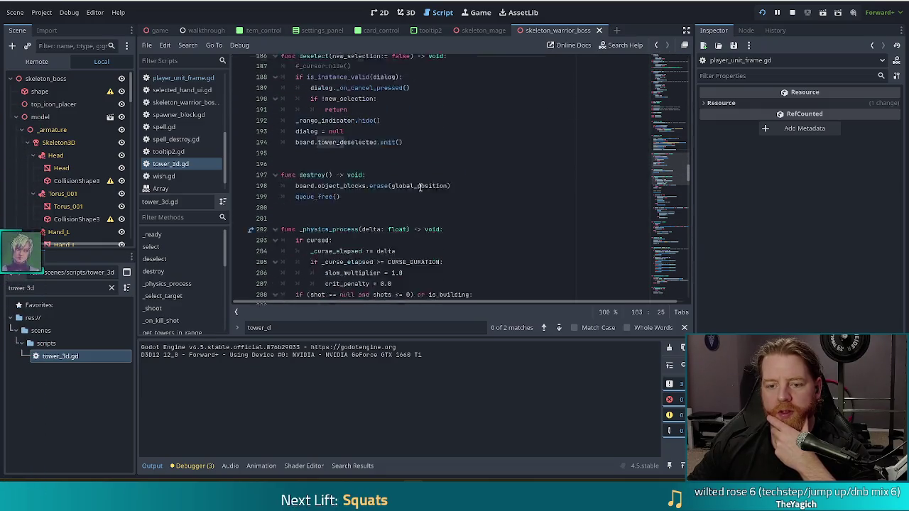
pyautogui.scroll(4, 420, 187)
pyautogui.scroll(3, 419, 188)
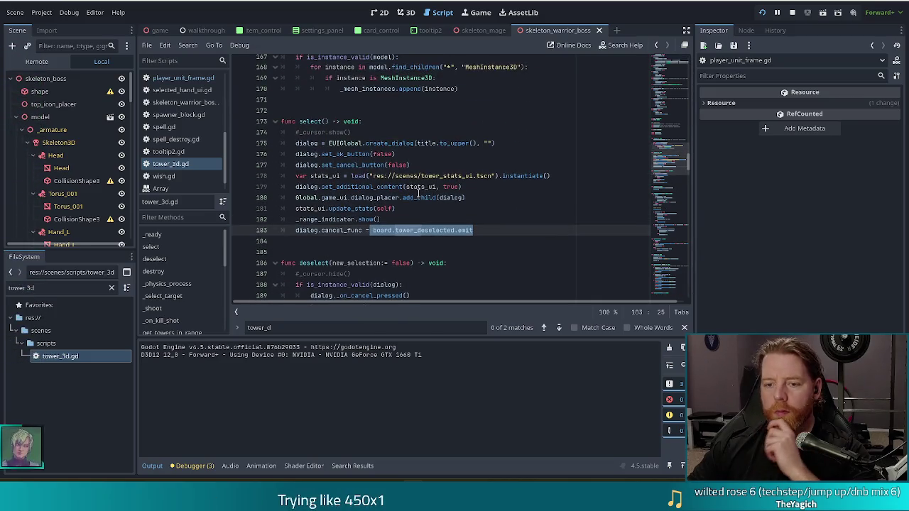
pyautogui.click(386, 201)
pyautogui.click(456, 230)
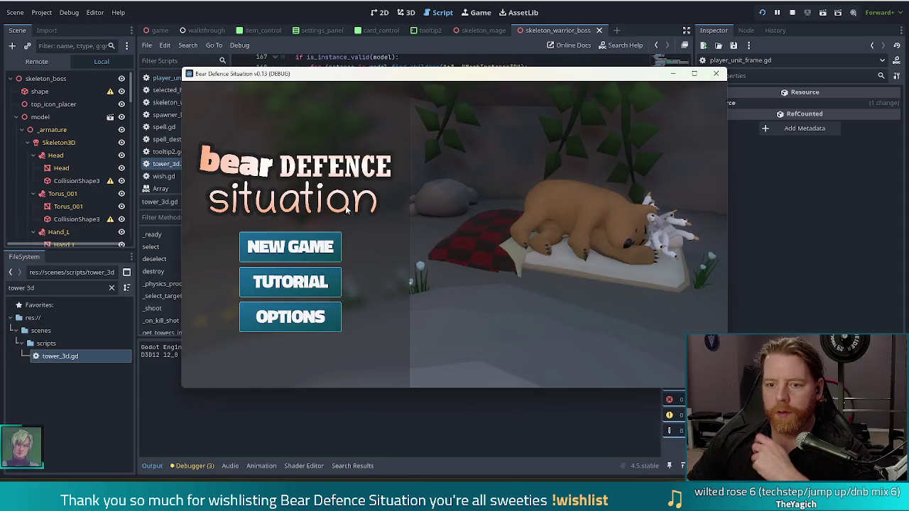
# - Start a new game, resume past the error break, stop, toggle the line 116 print comment, and rerun with F5
pyautogui.click(302, 246)
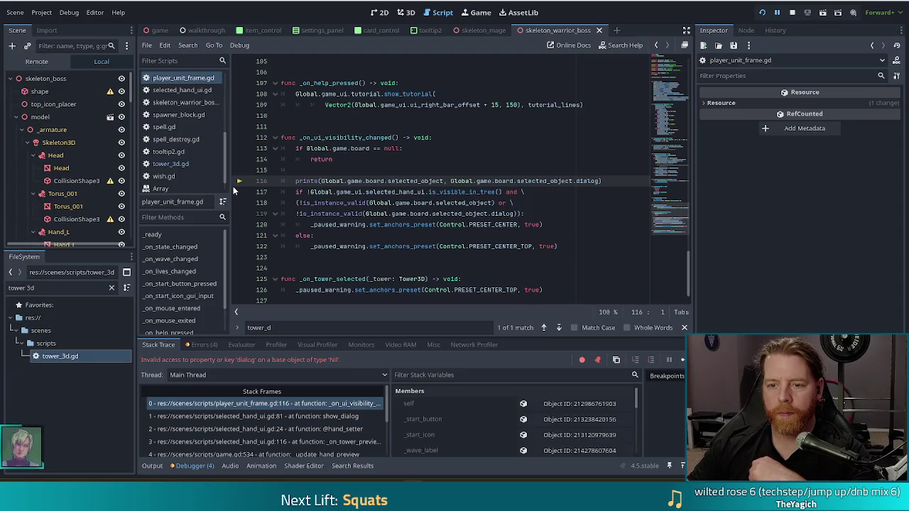
pyautogui.click(682, 359)
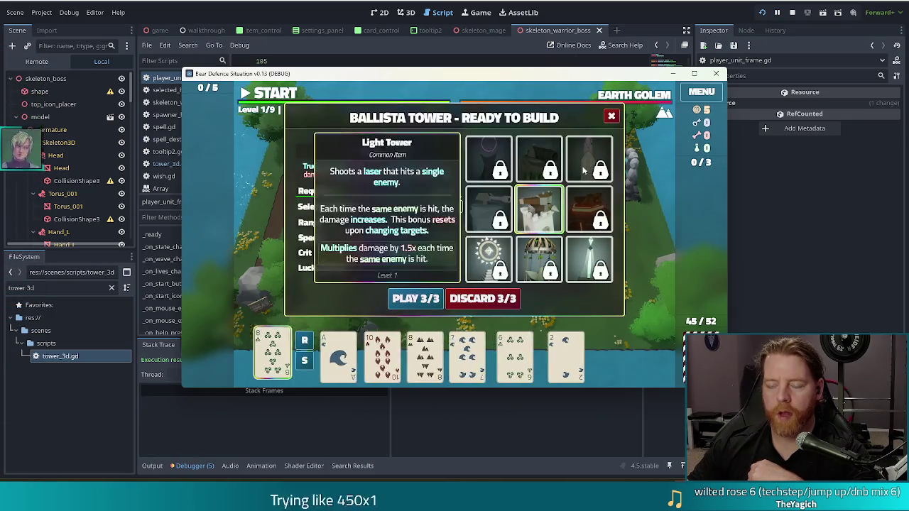
pyautogui.press('F8')
pyautogui.click(296, 181)
pyautogui.hotkey('ctrl', 'k')
pyautogui.press('F5')
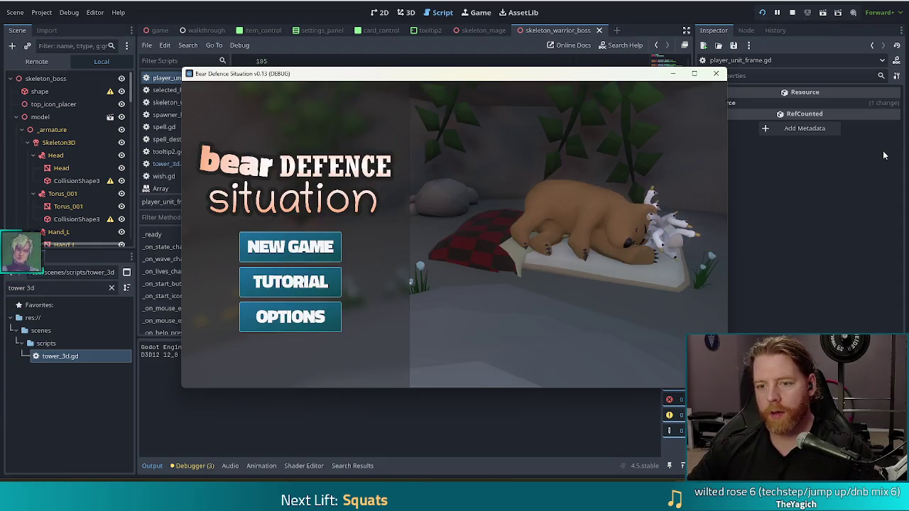
# - Start a new game, place a Ballista Tower inside the path loop, and pause the wave
pyautogui.click(290, 246)
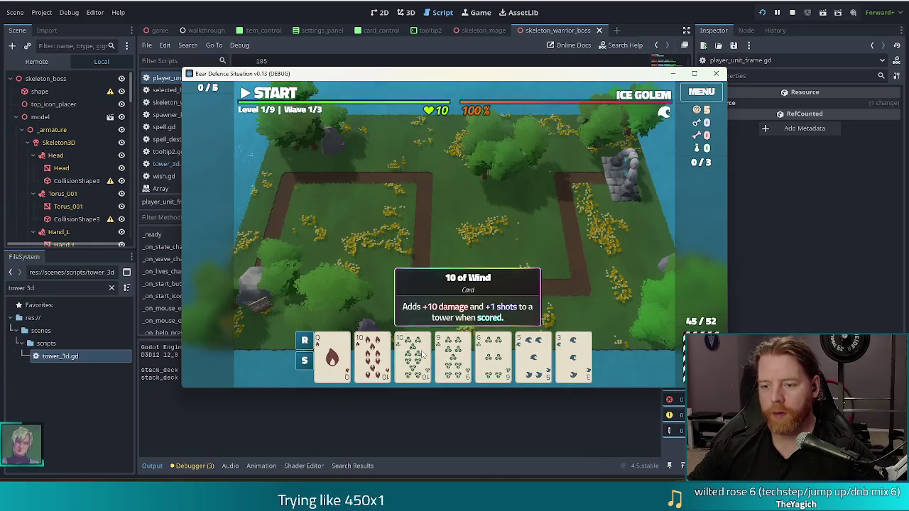
pyautogui.click(422, 352)
pyautogui.click(414, 301)
pyautogui.click(517, 249)
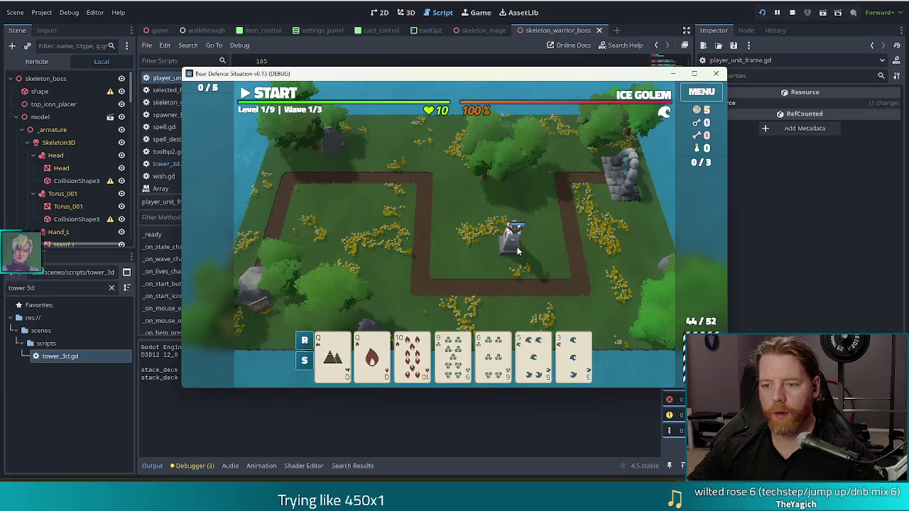
pyautogui.hotkey('alt', 'Tab')
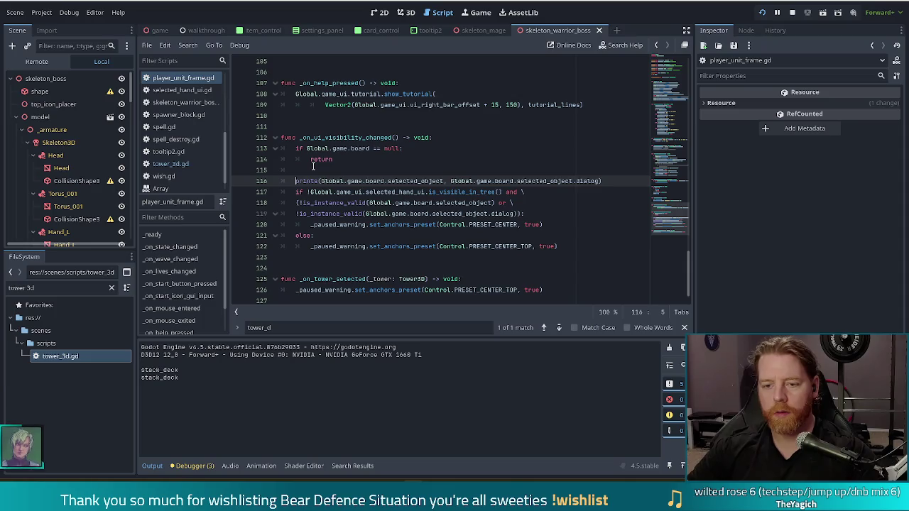
pyautogui.hotkey('alt', 'Tab')
pyautogui.press('space')
pyautogui.press('space')
# - Open and close the Ballista Tower's info panel twice to log its dialog, then return to the editor
pyautogui.click(521, 242)
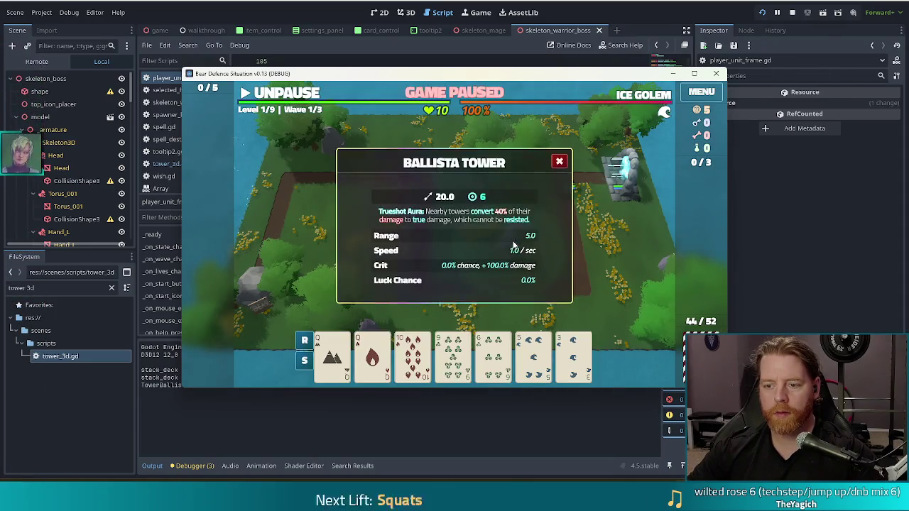
pyautogui.moveTo(476, 73); pyautogui.dragTo(475, 41)
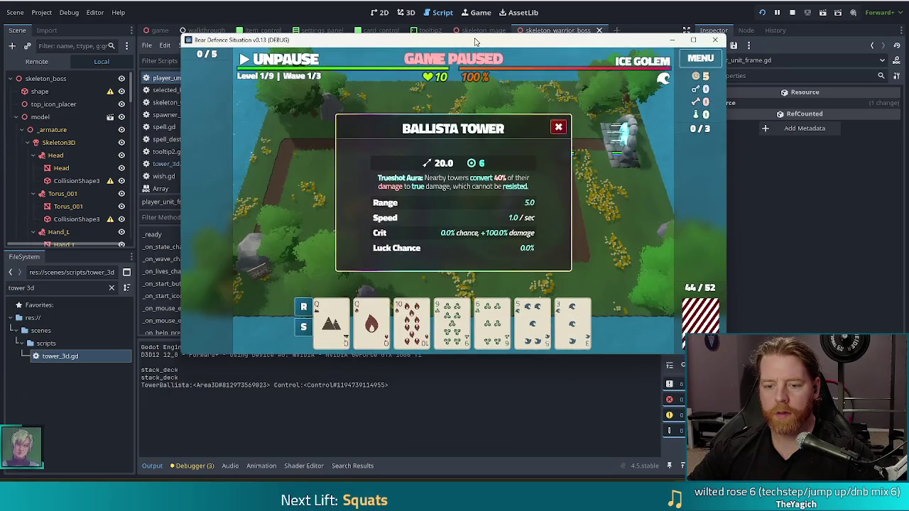
pyautogui.click(559, 127)
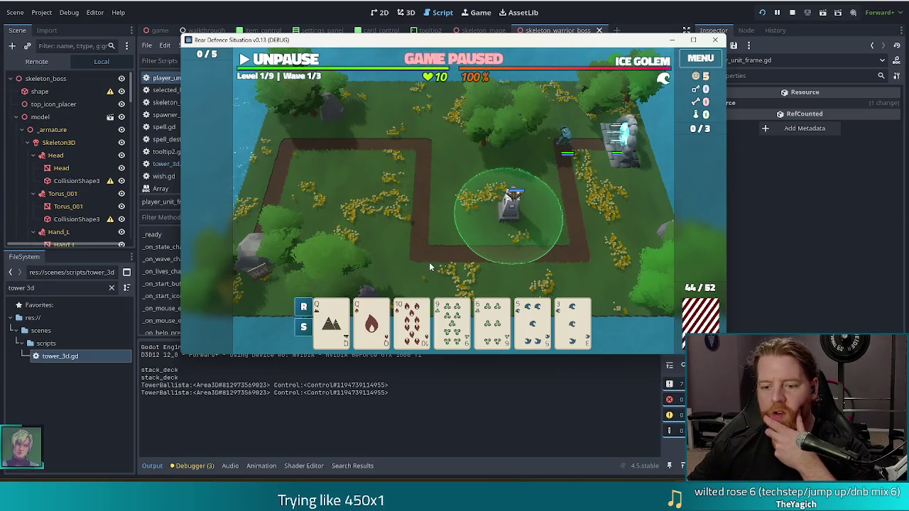
pyautogui.click(510, 213)
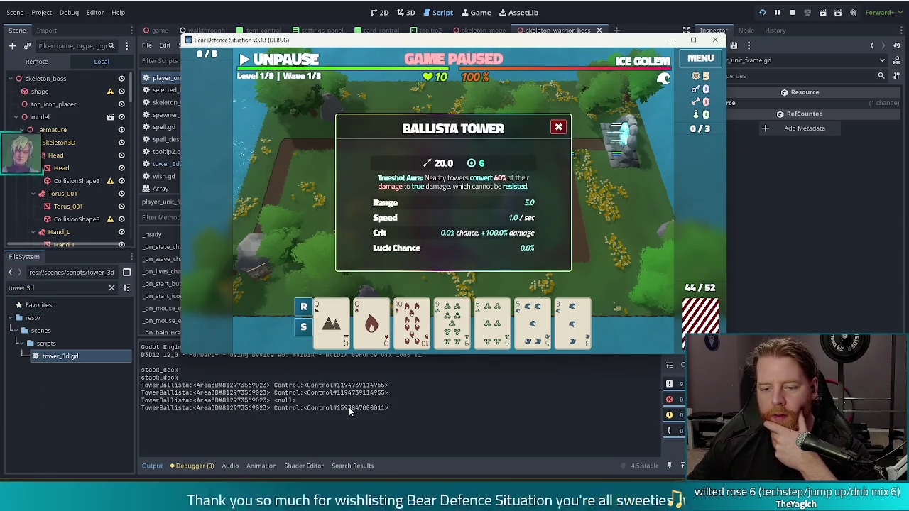
pyautogui.click(559, 129)
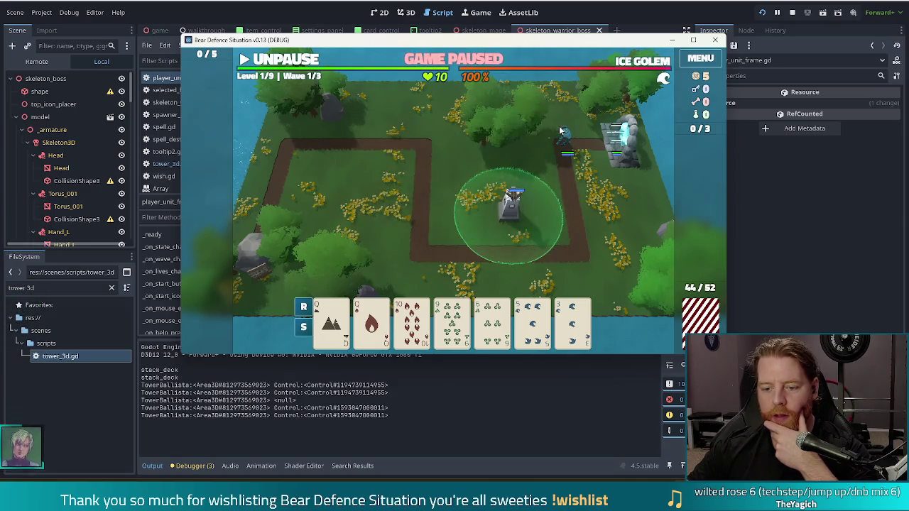
pyautogui.hotkey('alt', 'Tab')
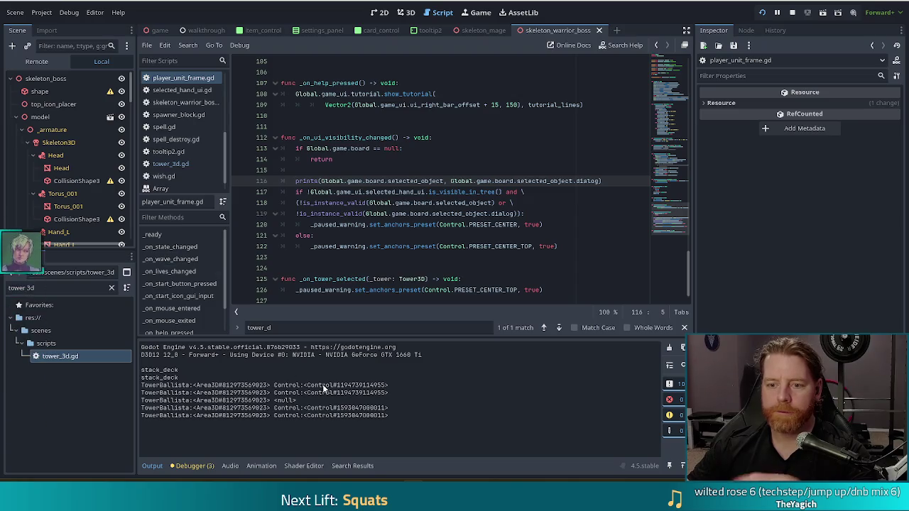
# - Show deselect() in tower_3d.gd with the caret on the tower_deselected emit line 194
pyautogui.click(171, 163)
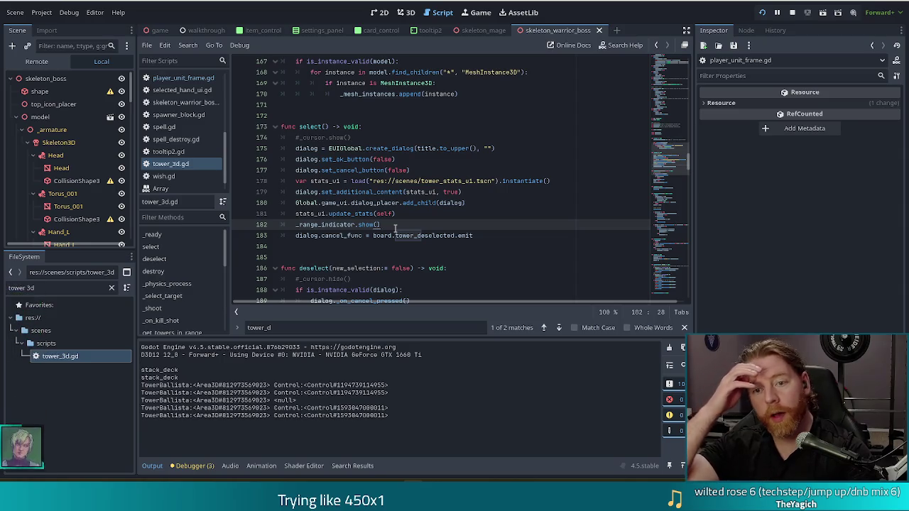
pyautogui.scroll(-4, 404, 213)
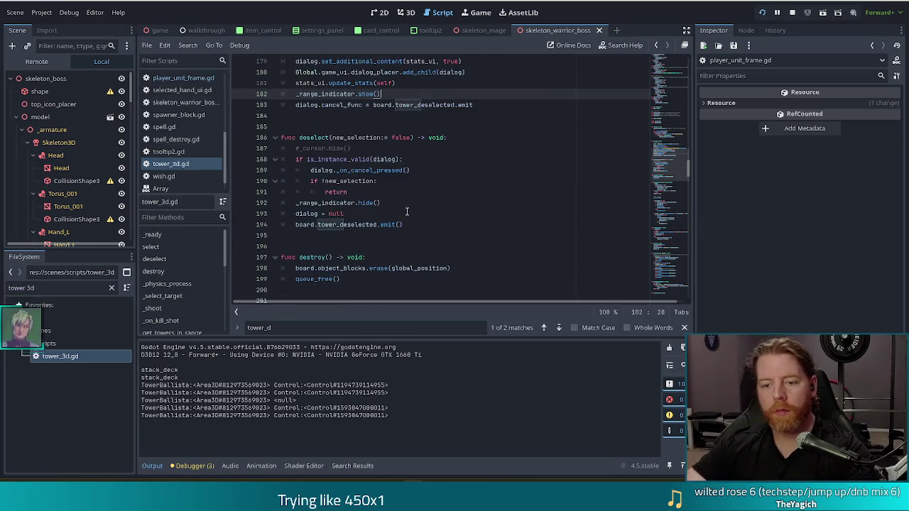
pyautogui.click(371, 216)
pyautogui.moveTo(398, 208); pyautogui.dragTo(298, 160)
pyautogui.click(377, 224)
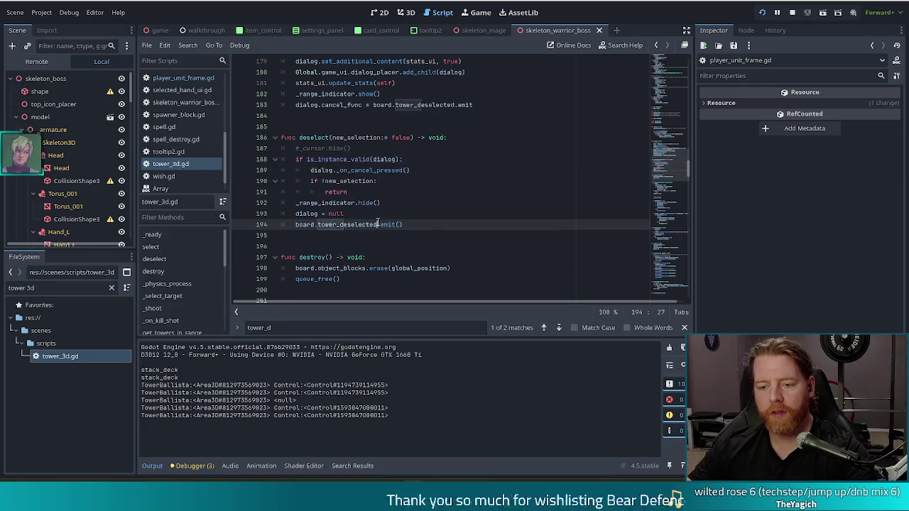
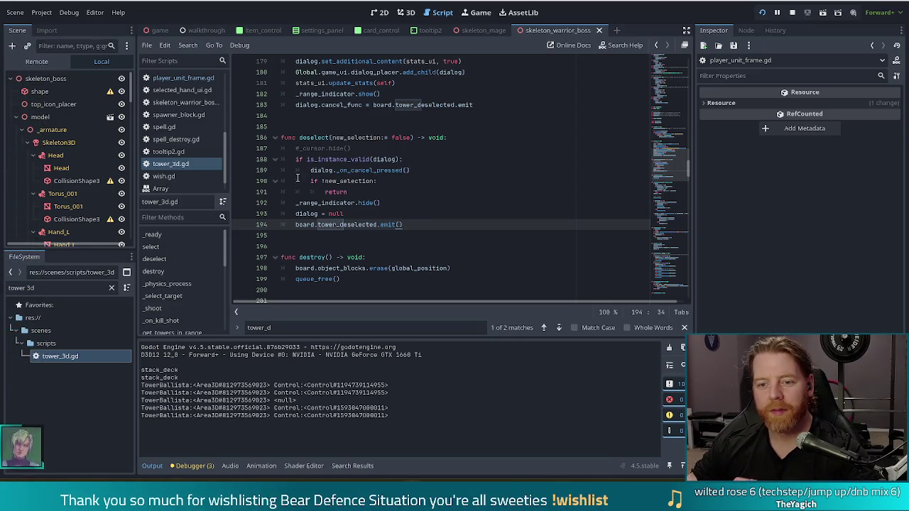
# - In player_unit_frame.gd, comment out the visibility handler's debug print with #
pyautogui.click(368, 137)
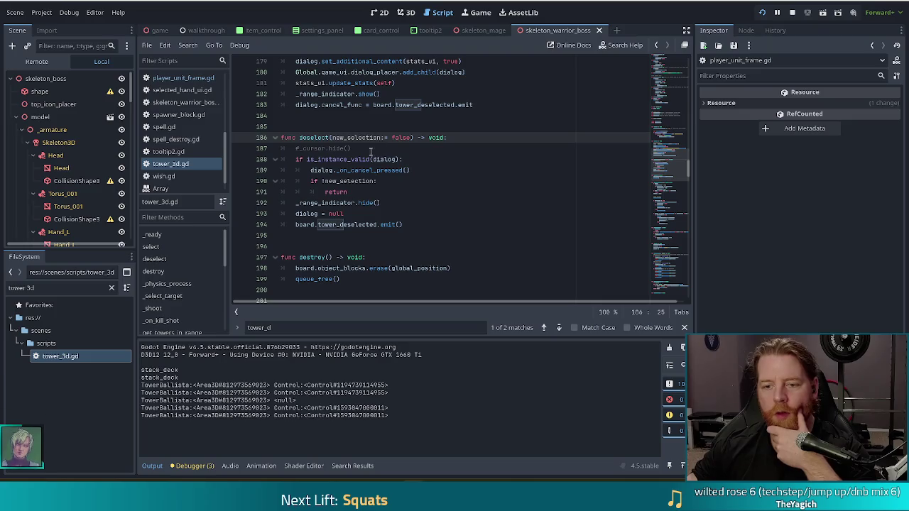
pyautogui.click(376, 161)
pyautogui.click(413, 224)
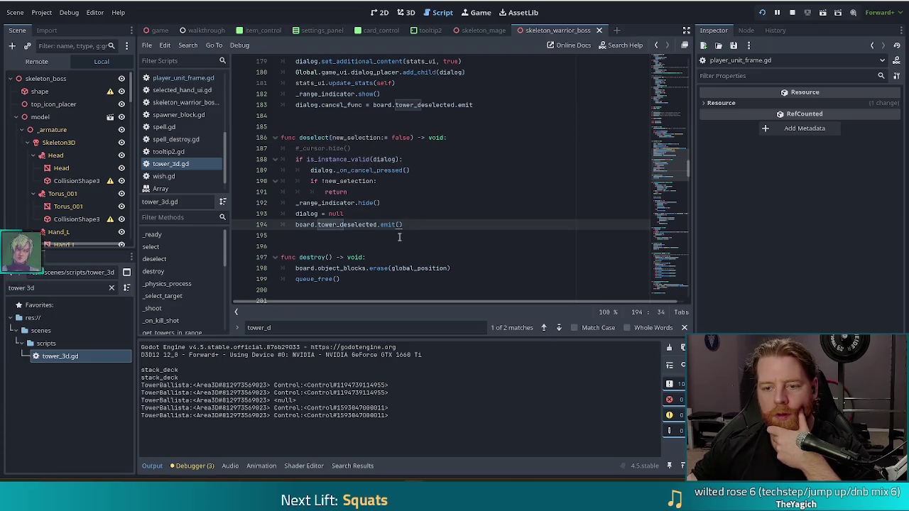
pyautogui.click(399, 224)
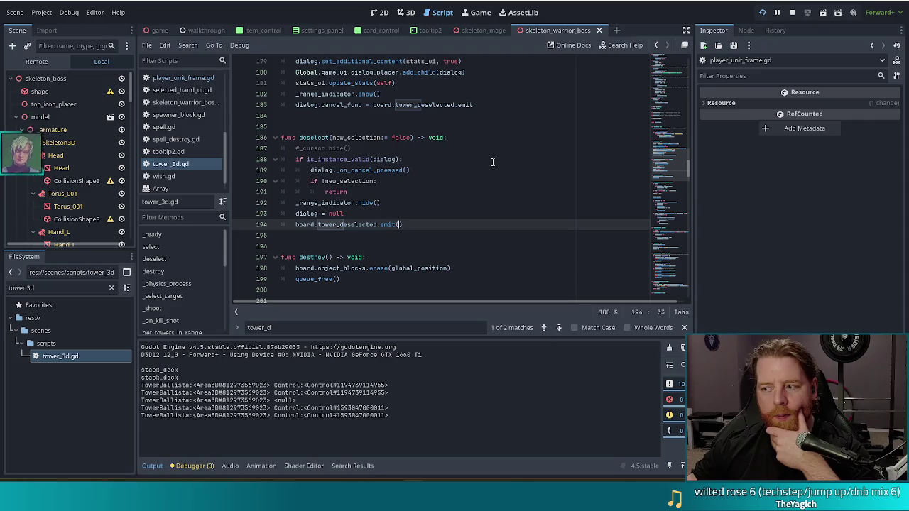
pyautogui.click(179, 78)
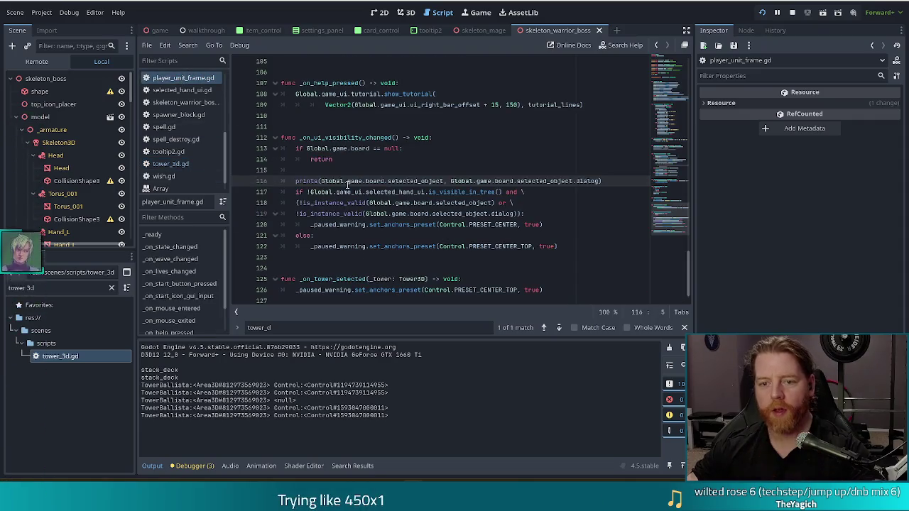
pyautogui.write('#')
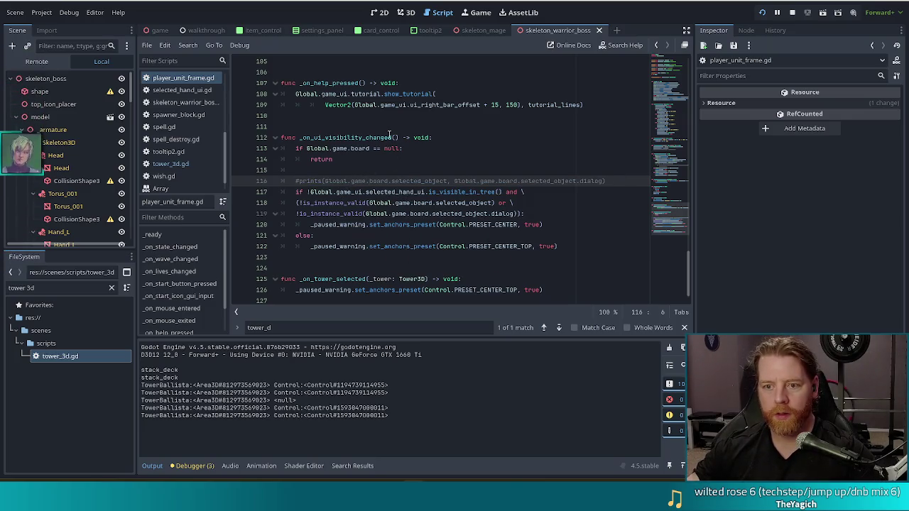
# - Add a 'deselect_tower:= false' parameter to _on_ui_visibility_changed and save
pyautogui.click(395, 137)
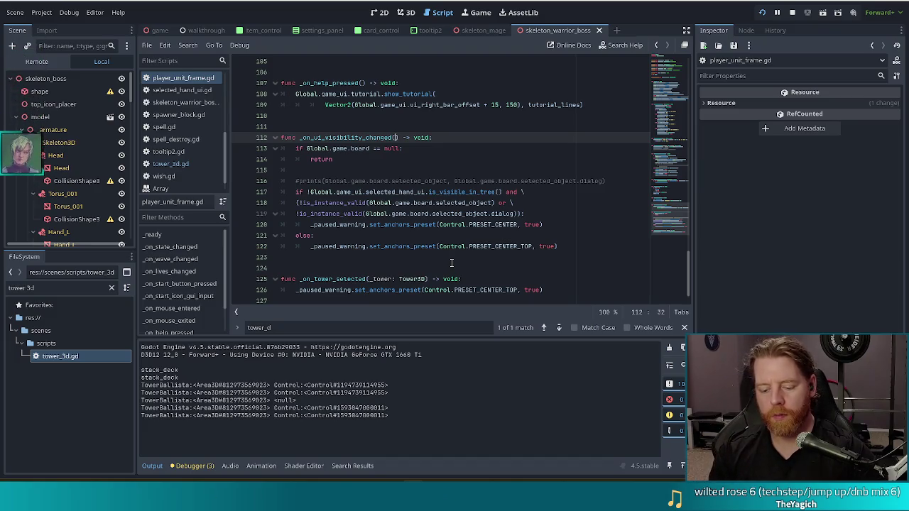
pyautogui.write('dese')
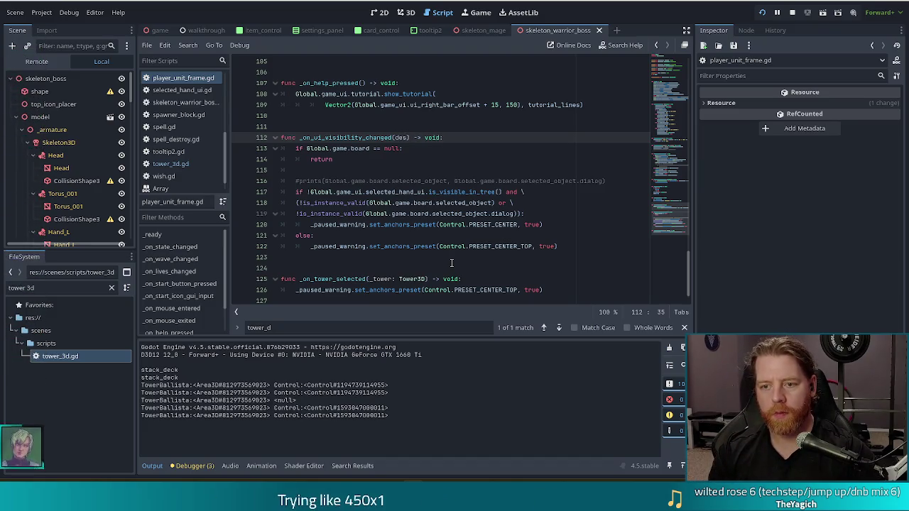
pyautogui.write('lect_tower')
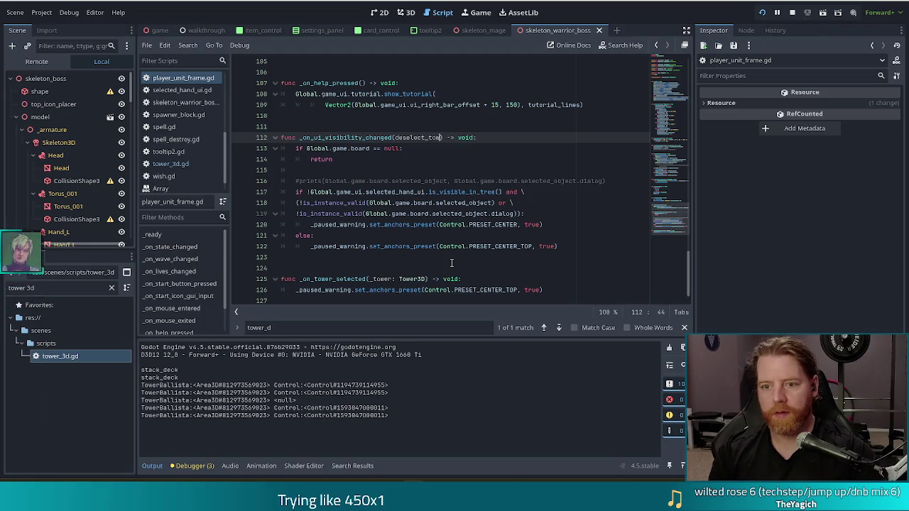
pyautogui.write(':= false')
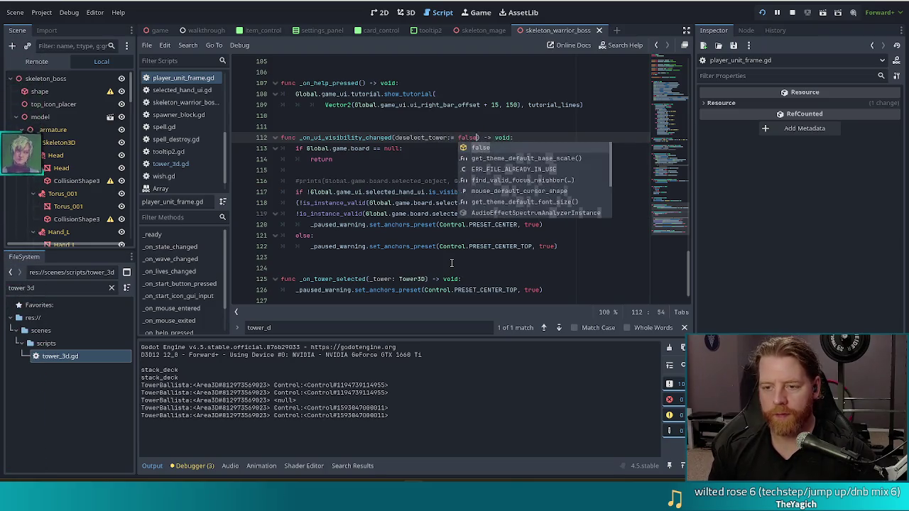
pyautogui.hotkey('ctrl', 's')
# - Replace both is_instance_valid conditions with 'deselect_tower' in the visibility check
pyautogui.click(394, 181)
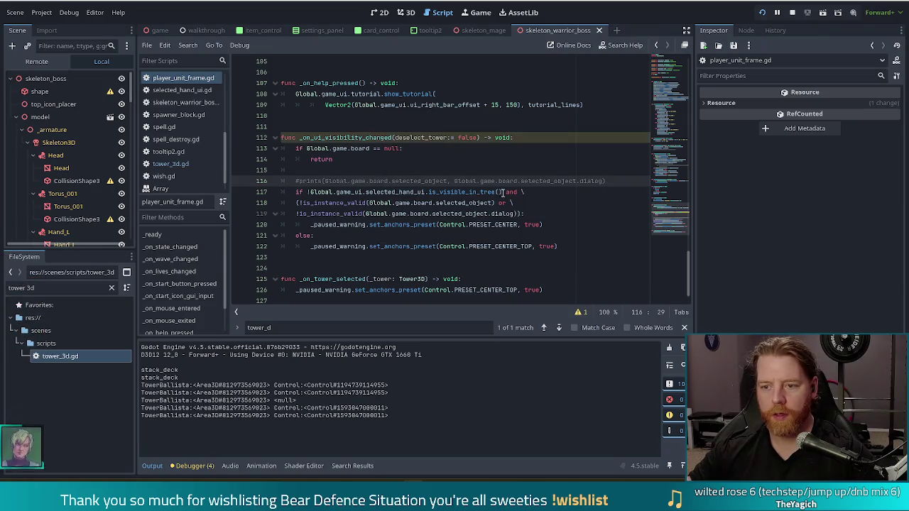
pyautogui.click(375, 203)
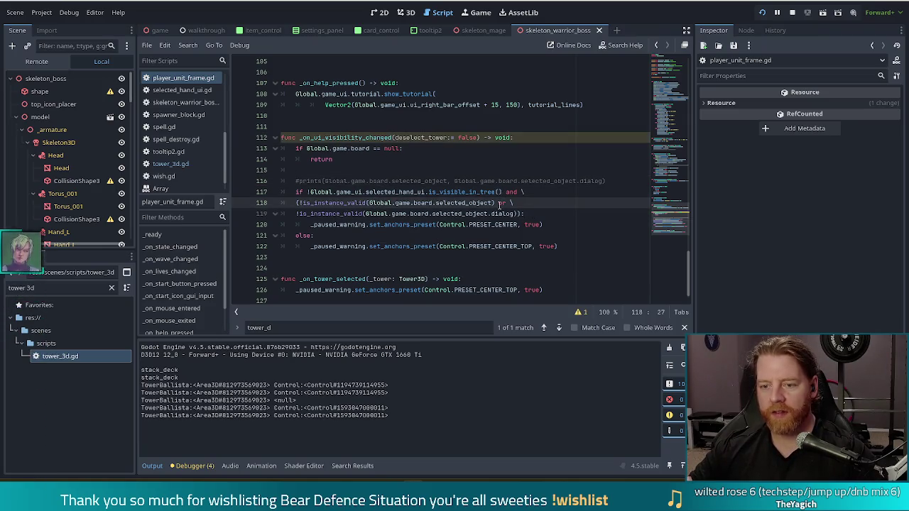
pyautogui.moveTo(298, 203); pyautogui.dragTo(521, 214)
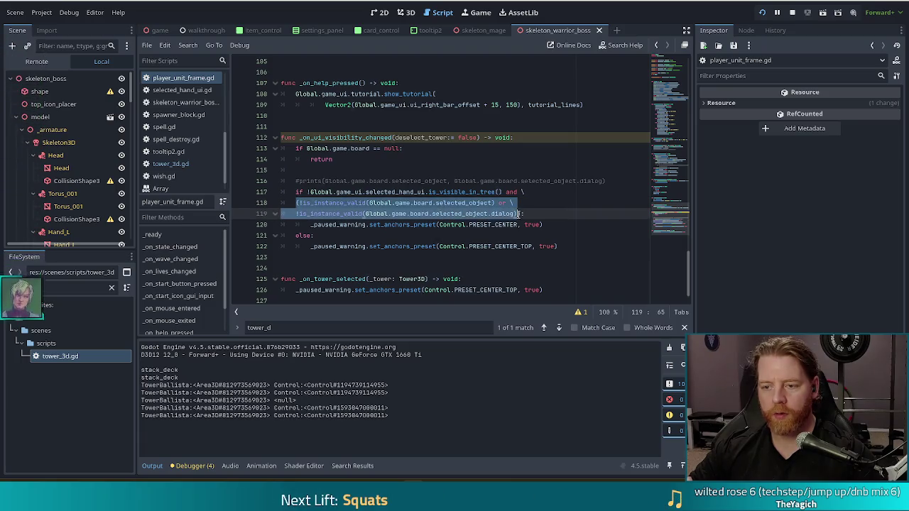
pyautogui.click(492, 204)
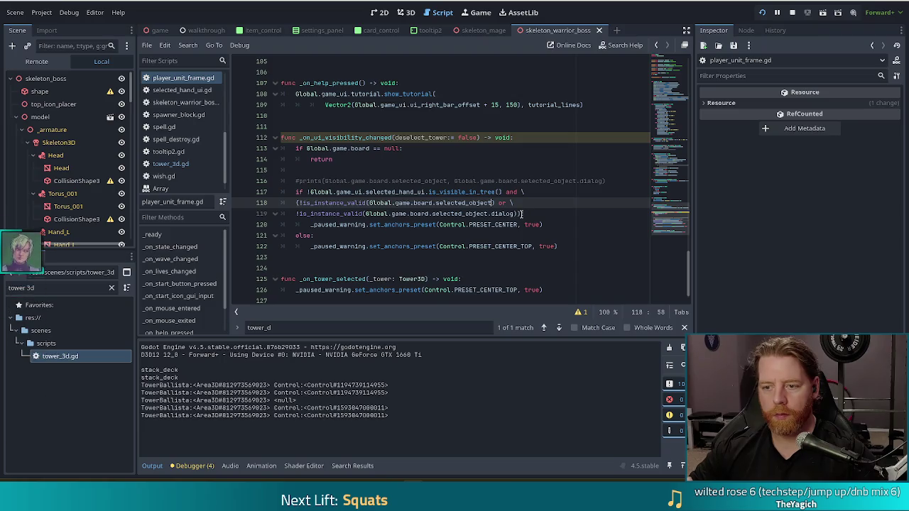
pyautogui.moveTo(522, 214); pyautogui.dragTo(521, 192)
pyautogui.write('deselect_tower:')
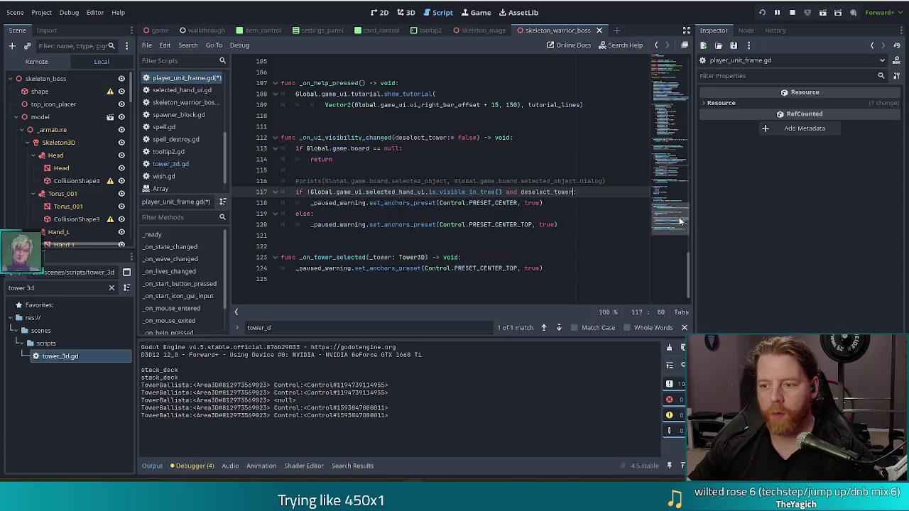
pyautogui.click(671, 155)
pyautogui.click(671, 78)
# - Append .bind(true) to the tower_deselected connection on line 33 and save
pyautogui.click(484, 178)
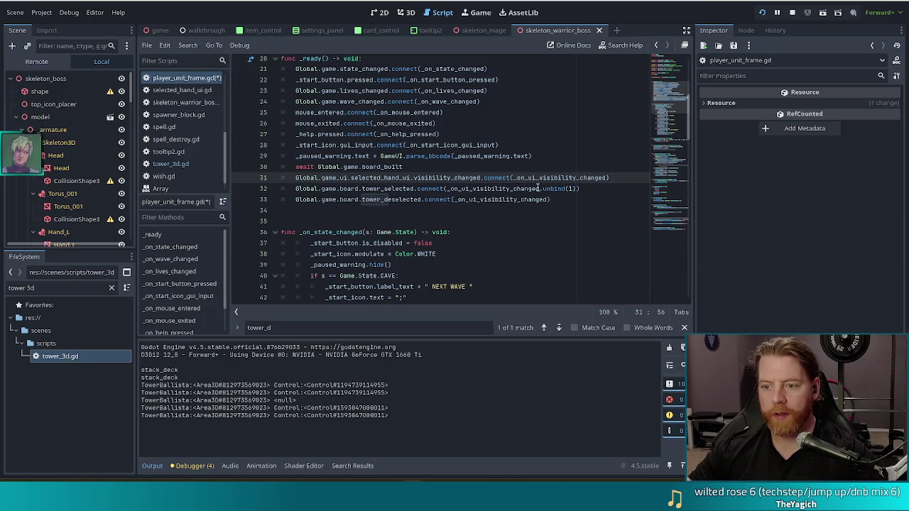
pyautogui.click(602, 200)
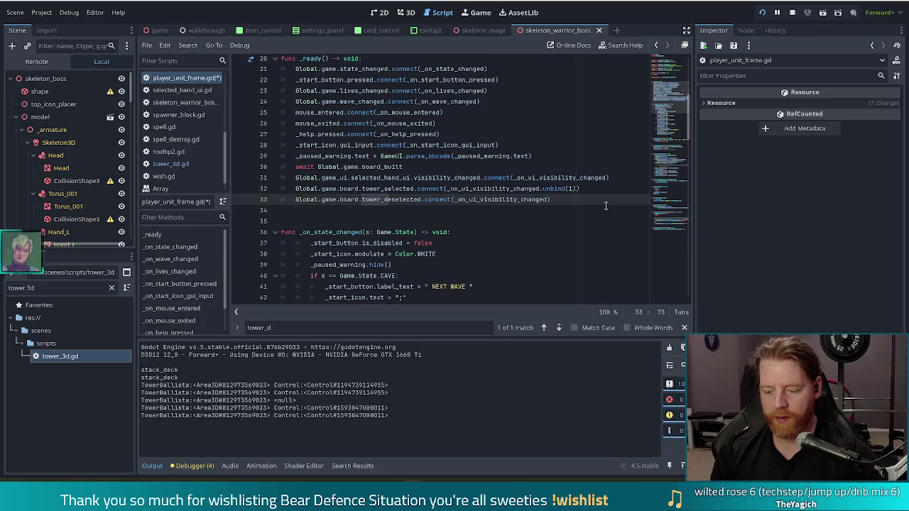
pyautogui.write('.bind(true)')
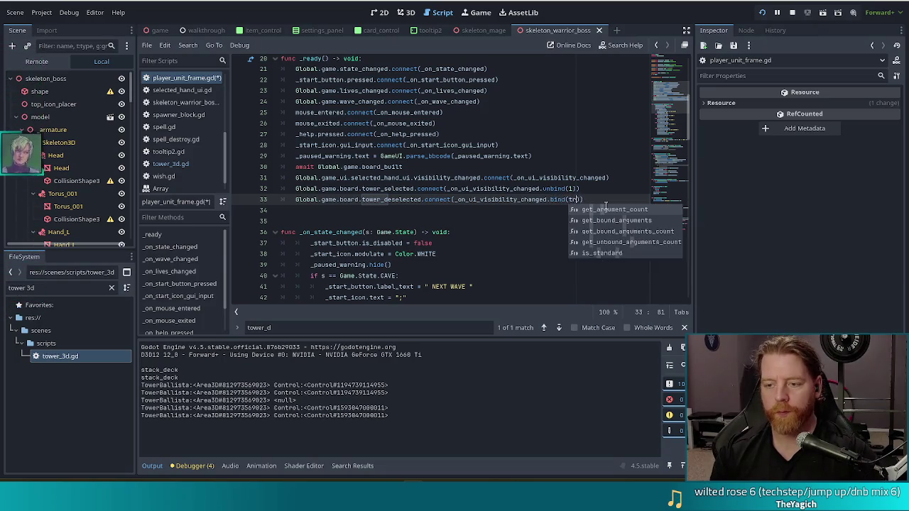
pyautogui.hotkey('ctrl', 's')
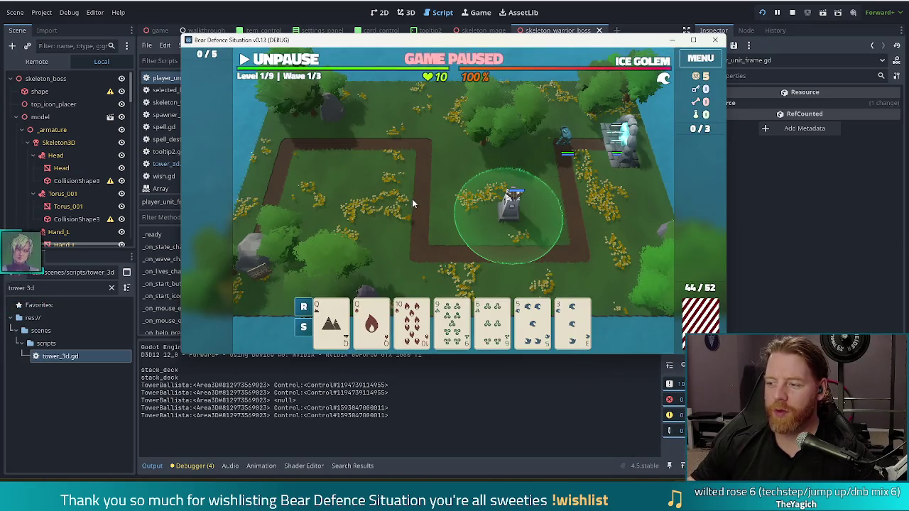
# - Open and close the Ballista Tower info panel several times, then return to Godot
pyautogui.click(480, 201)
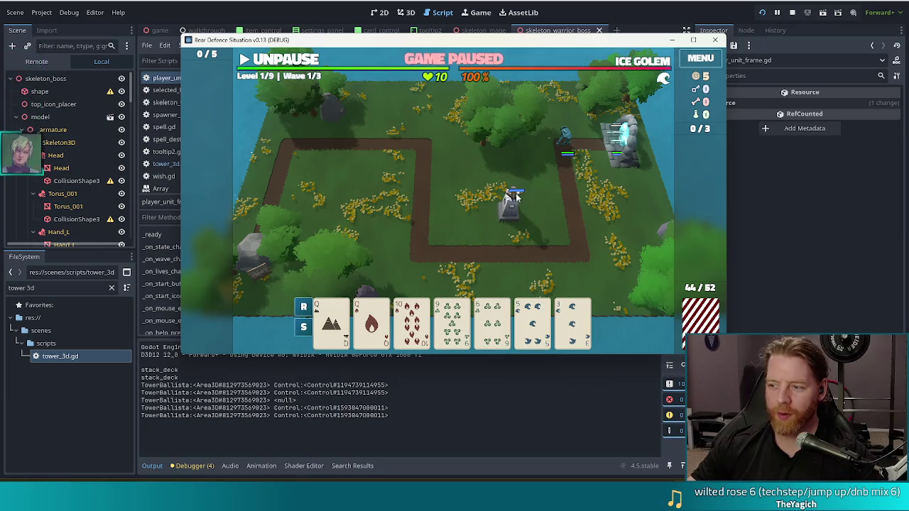
pyautogui.click(513, 198)
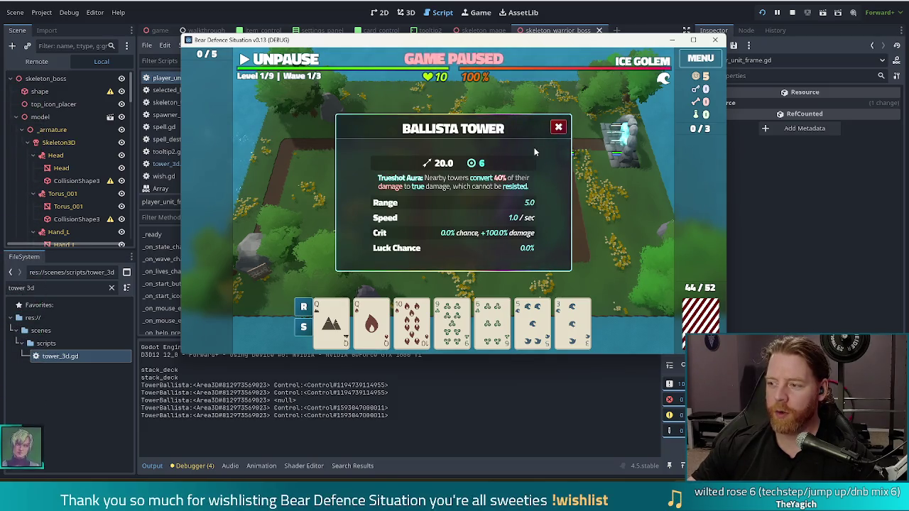
pyautogui.click(559, 128)
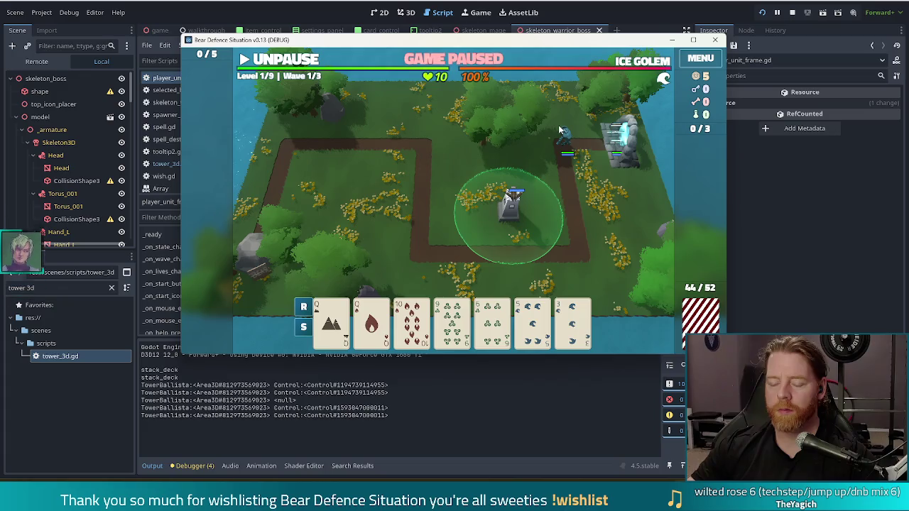
pyautogui.click(511, 214)
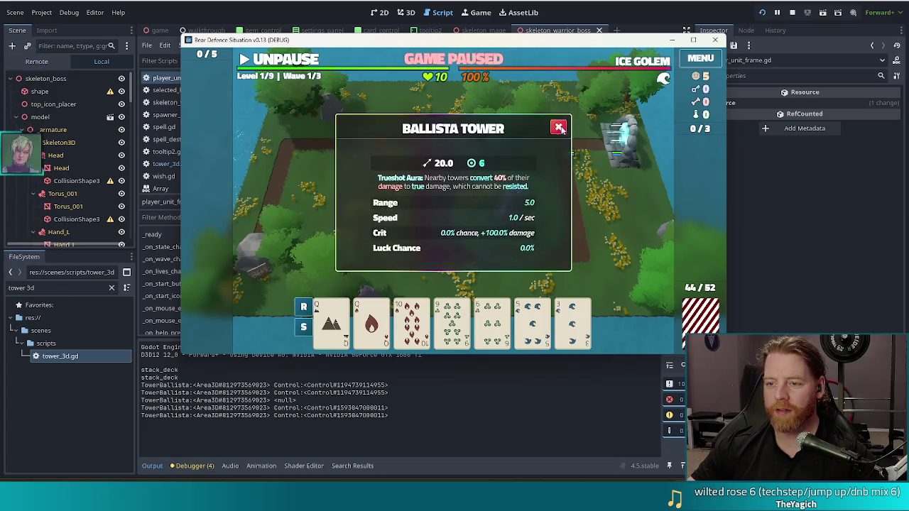
pyautogui.click(559, 128)
pyautogui.click(554, 134)
pyautogui.click(555, 133)
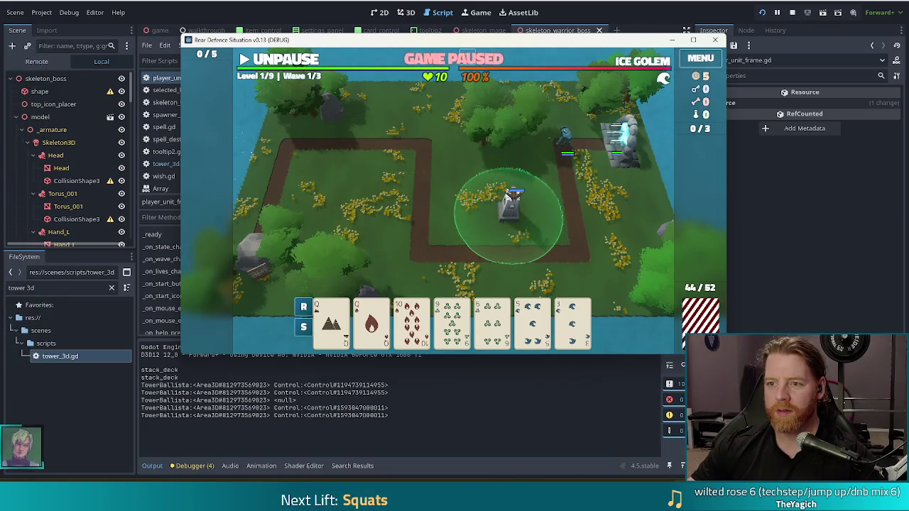
pyautogui.hotkey('alt', 'Tab')
# - Add print(deselect_tower) below the commented print in _on_ui_visibility_changed
pyautogui.scroll(-4, 377, 236)
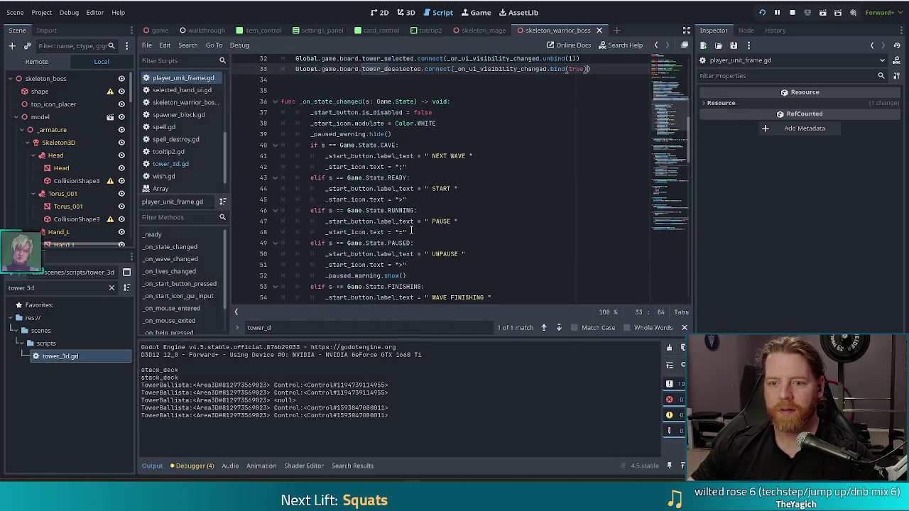
pyautogui.scroll(4, 411, 228)
pyautogui.scroll(-4, 410, 228)
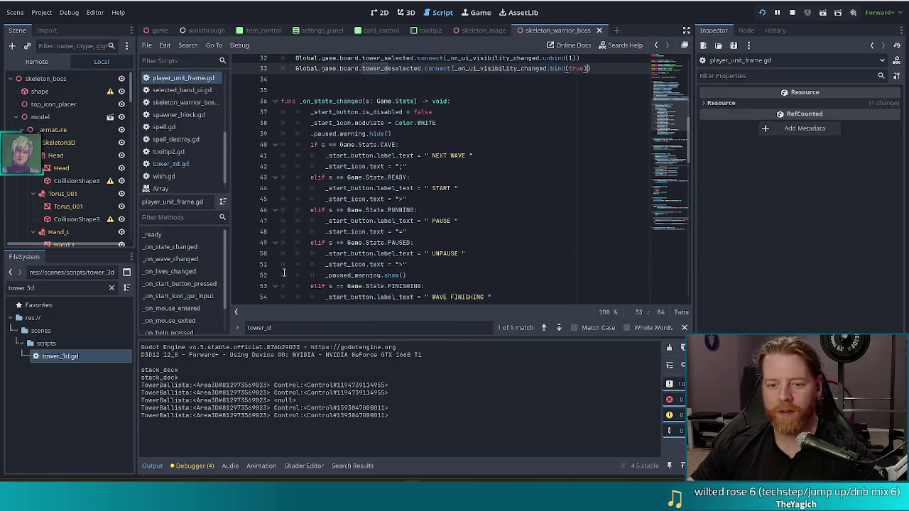
pyautogui.scroll(-2, 178, 300)
pyautogui.scroll(2, 211, 265)
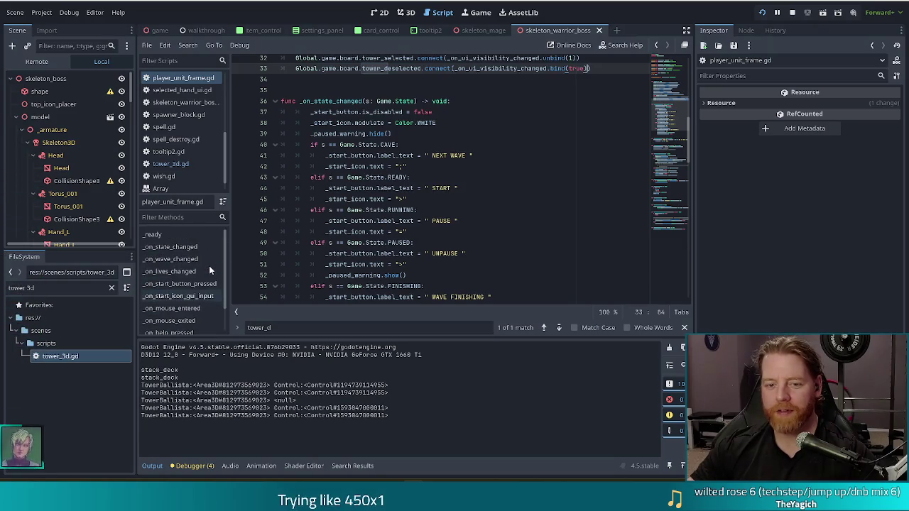
pyautogui.click(192, 287)
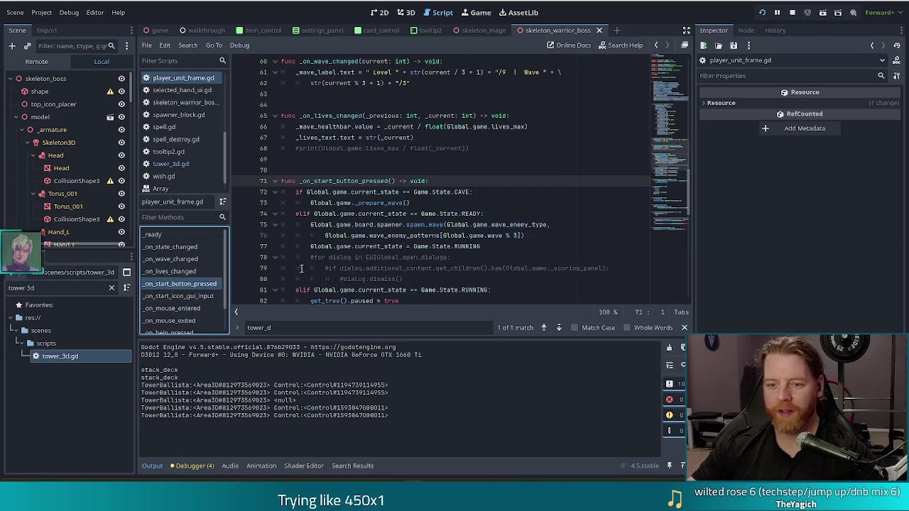
pyautogui.scroll(-2, 196, 305)
pyautogui.click(186, 313)
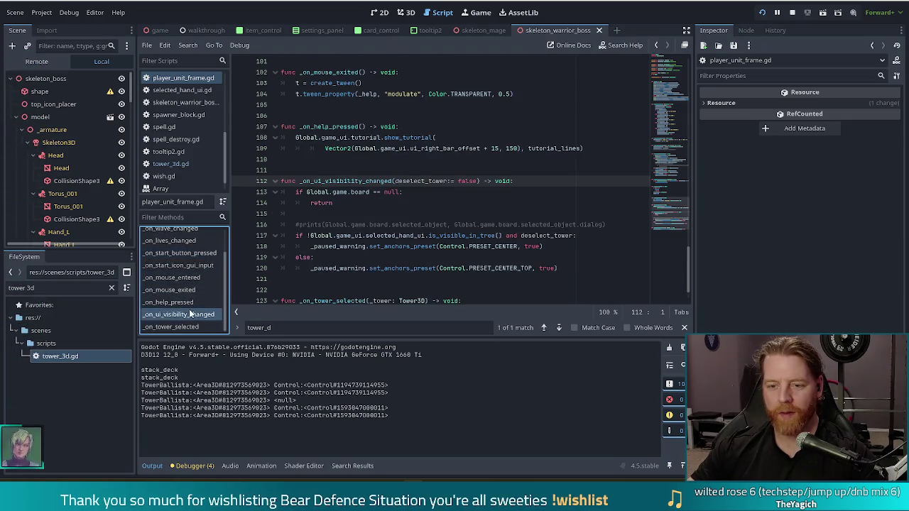
pyautogui.click(515, 247)
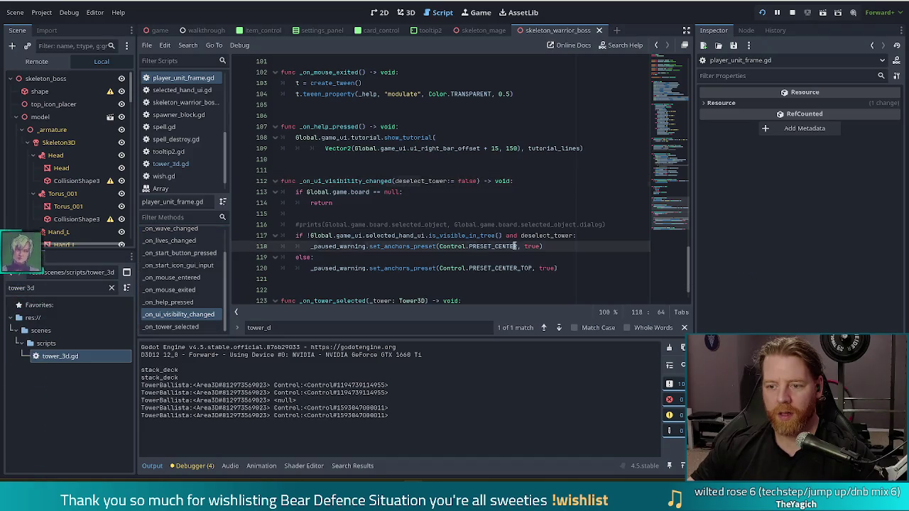
pyautogui.click(607, 224)
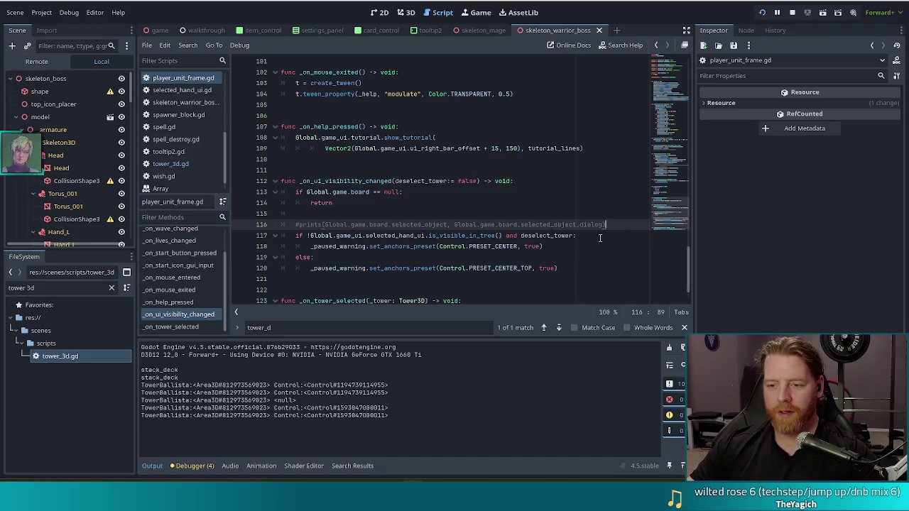
pyautogui.press('Return')
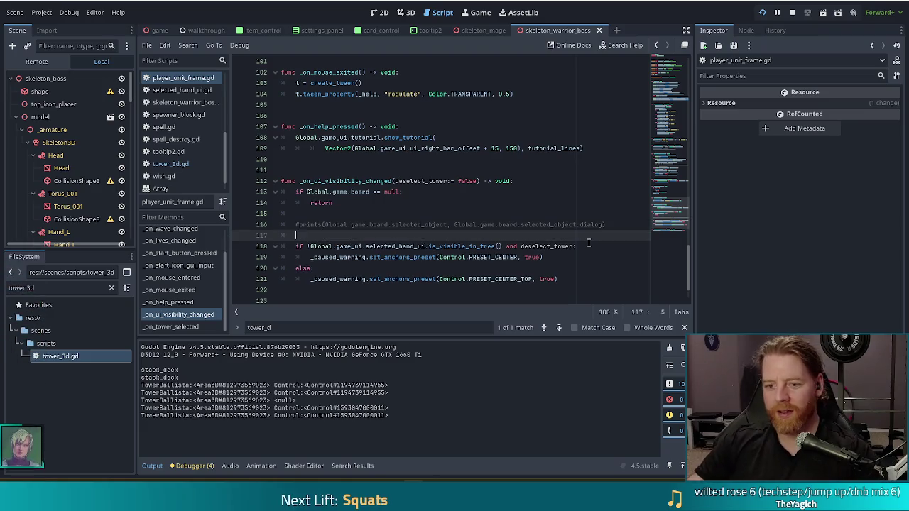
pyautogui.write('print')
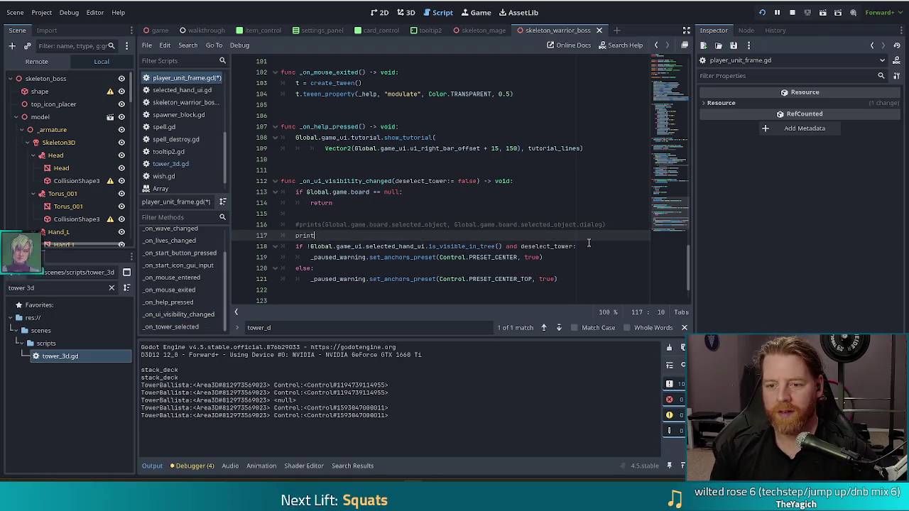
pyautogui.write('(')
pyautogui.write('des')
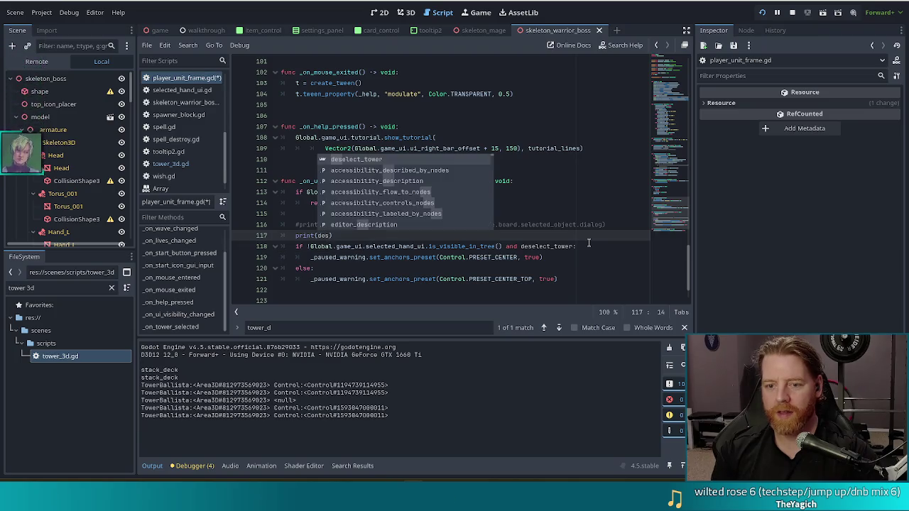
pyautogui.press('Return')
# - Save the script, check deselect_tower's type, and run the game with F5
pyautogui.hotkey('ctrl', 's')
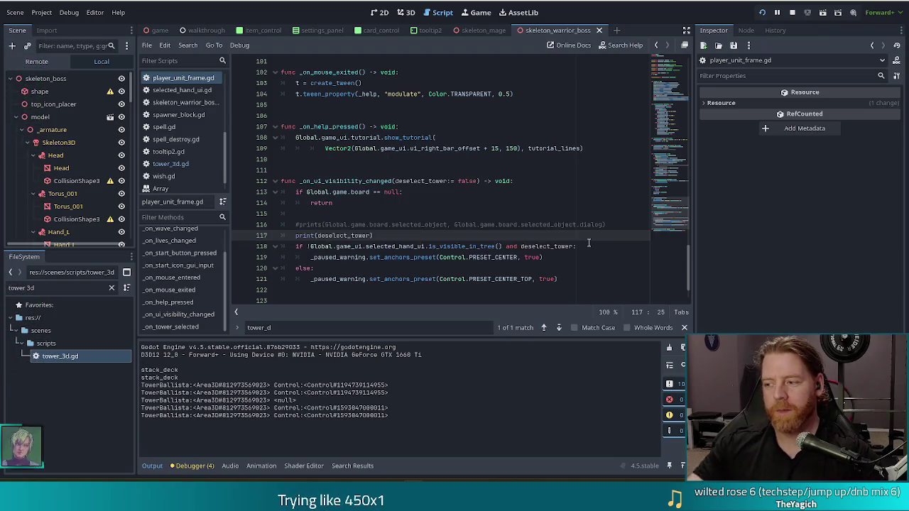
pyautogui.doubleClick(348, 236)
pyautogui.press('F5')
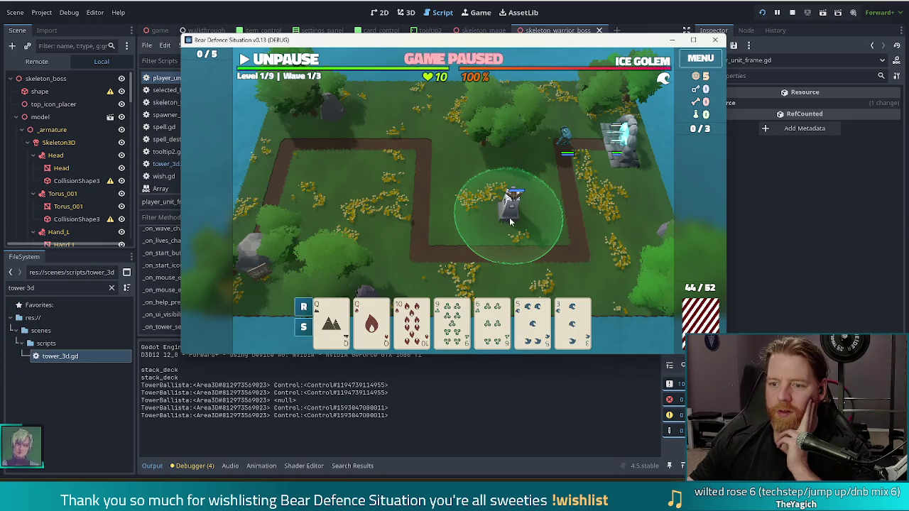
# - Open and close the Ballista Tower info panel, then switch back to the editor
pyautogui.click(510, 220)
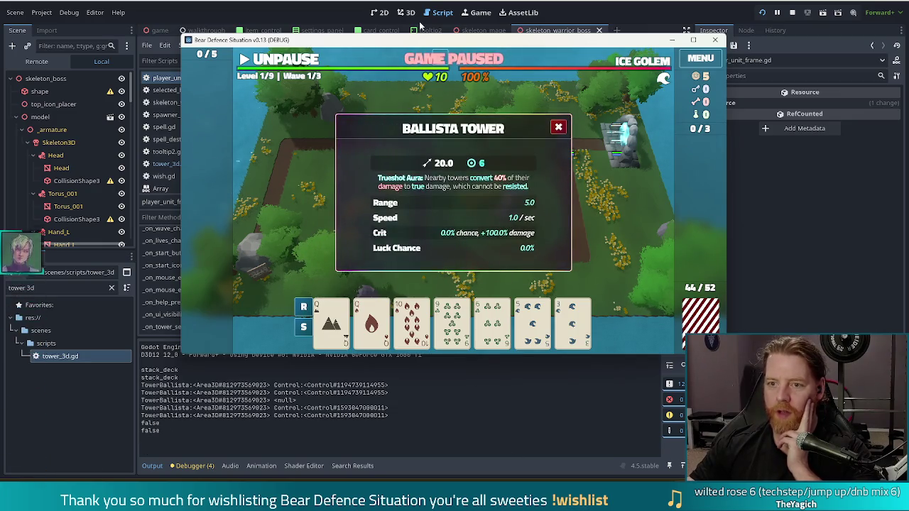
pyautogui.click(559, 128)
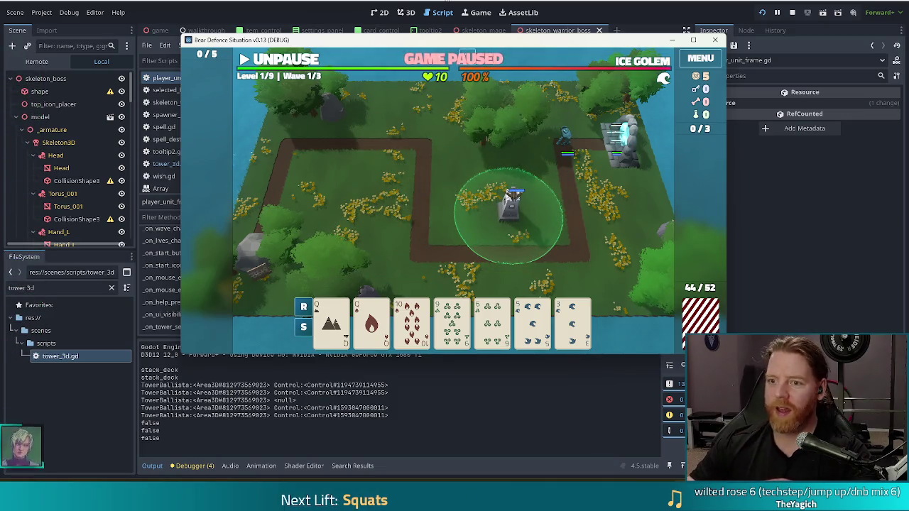
pyautogui.hotkey('alt', 'Tab')
# - Inspect deselect_tower and the bind(true) connection on line 33, then stop the game
pyautogui.click(366, 247)
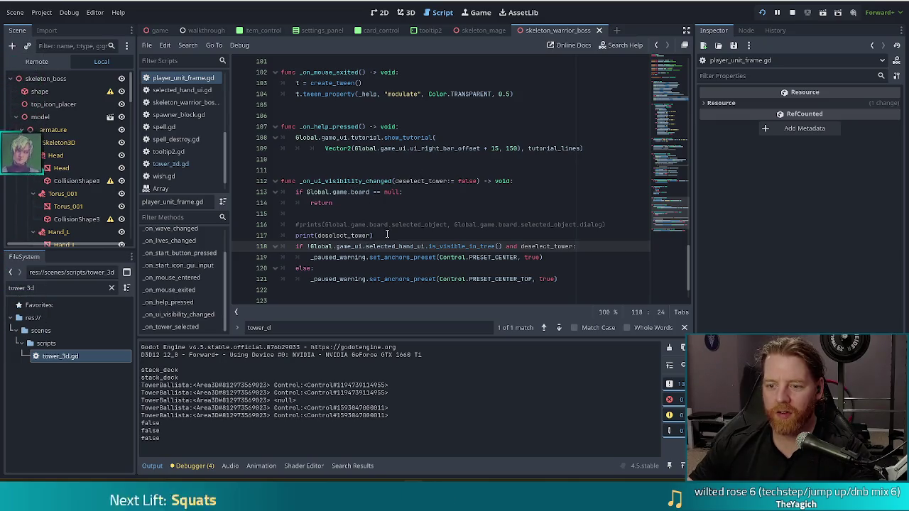
pyautogui.click(411, 181)
pyautogui.moveTo(671, 221); pyautogui.dragTo(675, 106)
pyautogui.click(558, 211)
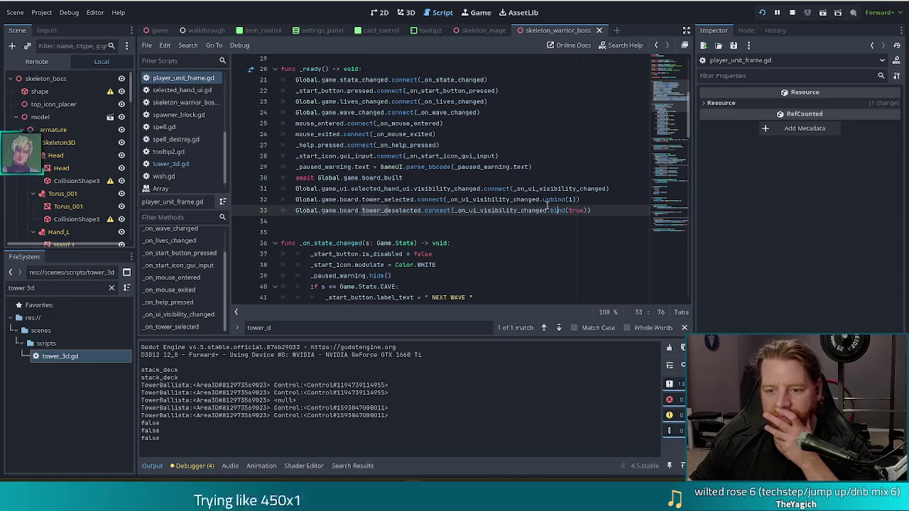
pyautogui.moveTo(527, 207)
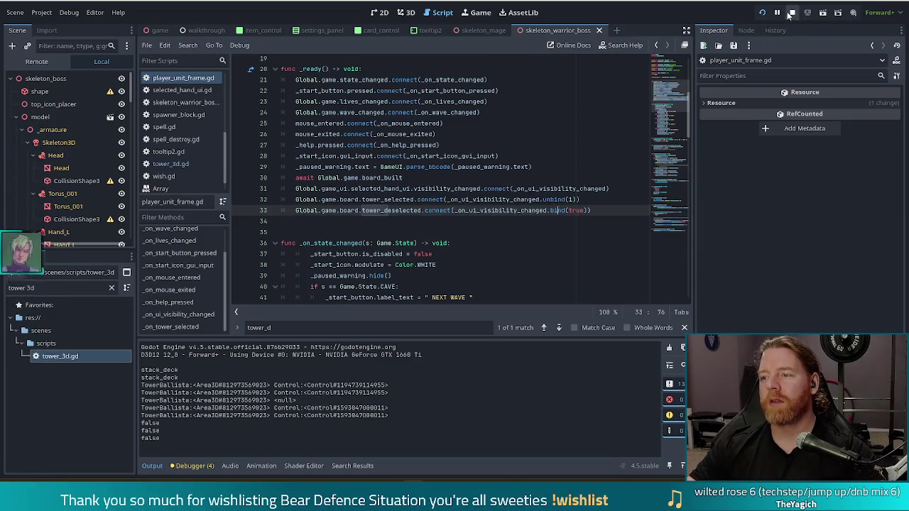
pyautogui.click(791, 12)
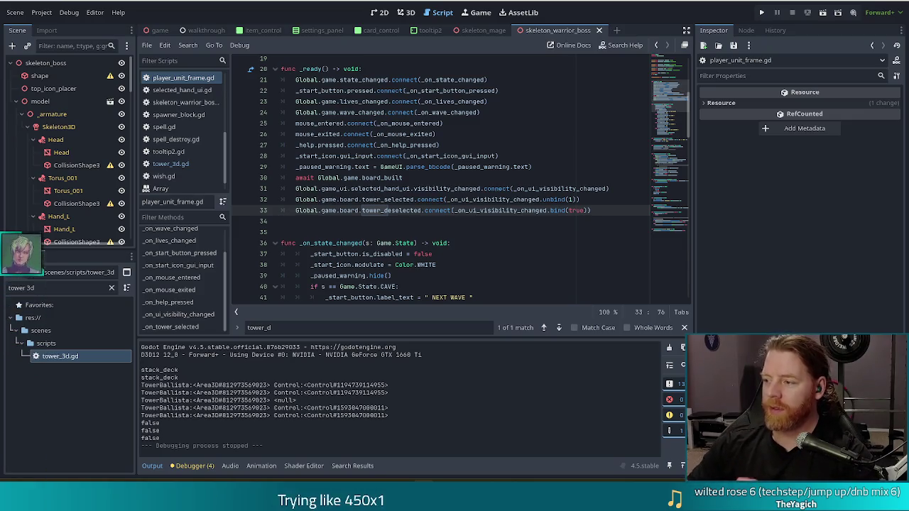
# - Place the caret on line 29 of player_unit_frame.gd
pyautogui.click(435, 167)
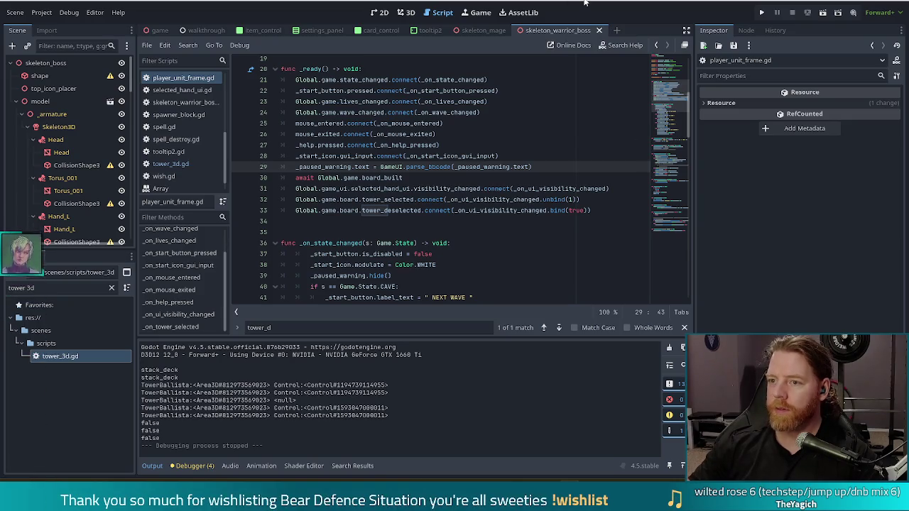
# - Move to the end of line 29 and run the game again
pyautogui.click(534, 166)
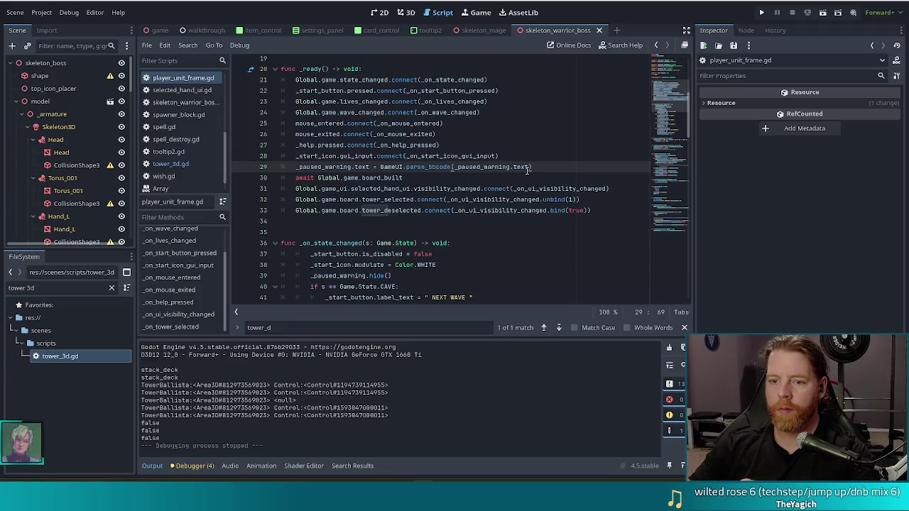
pyautogui.click(761, 14)
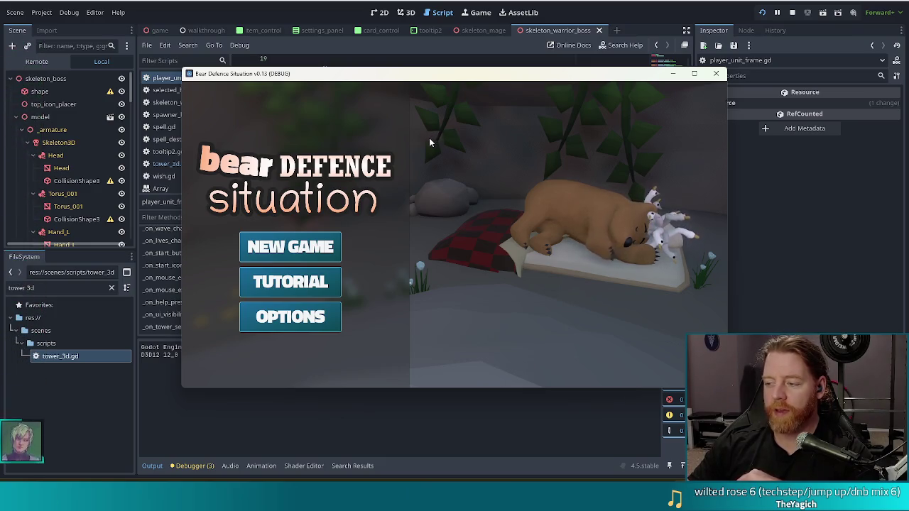
# - Start a new game, play a pair of Aces, and place a Ballista Tower right of centre
pyautogui.click(299, 249)
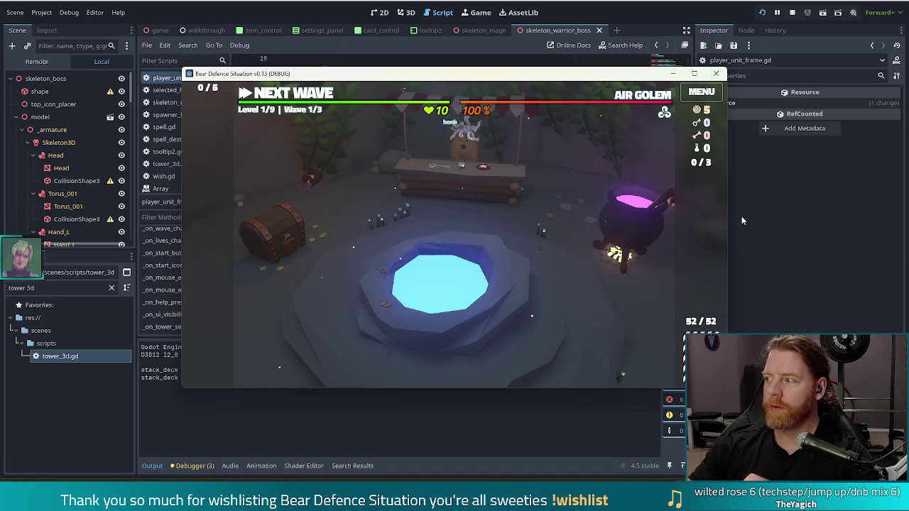
pyautogui.click(328, 101)
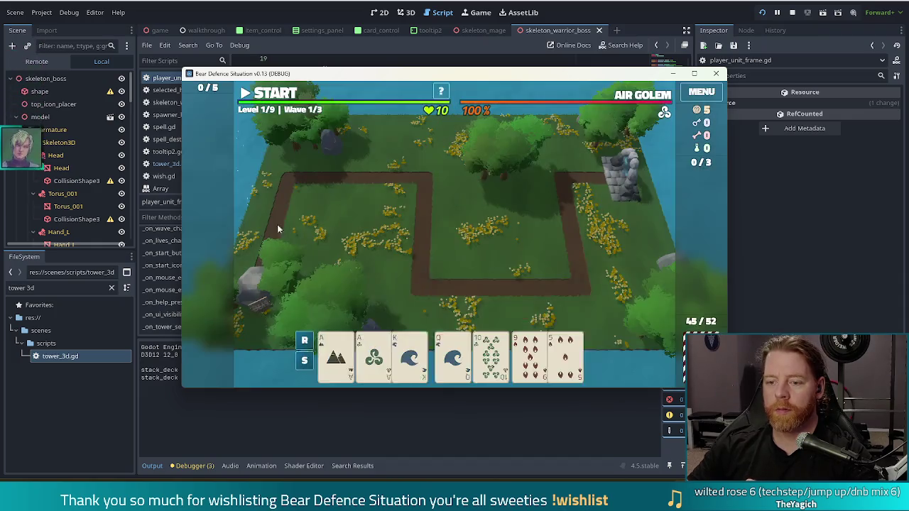
pyautogui.click(446, 355)
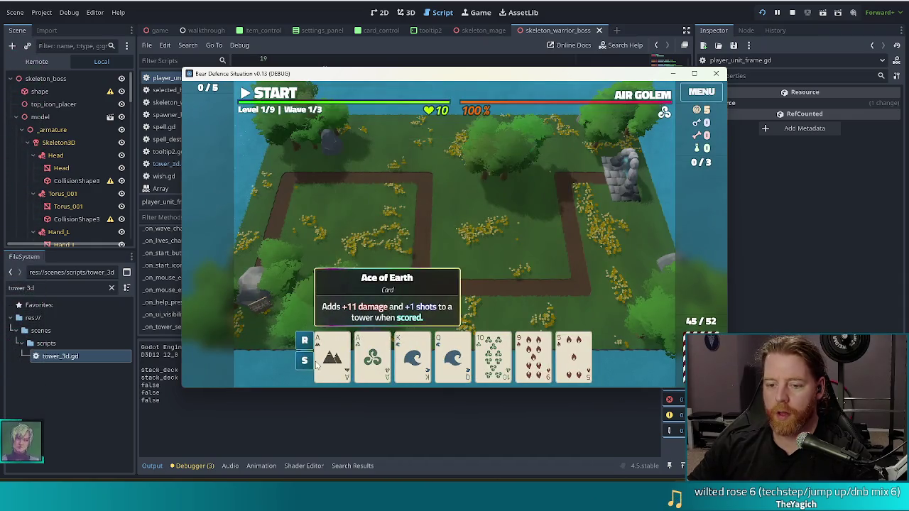
pyautogui.click(333, 355)
pyautogui.click(372, 355)
pyautogui.click(421, 299)
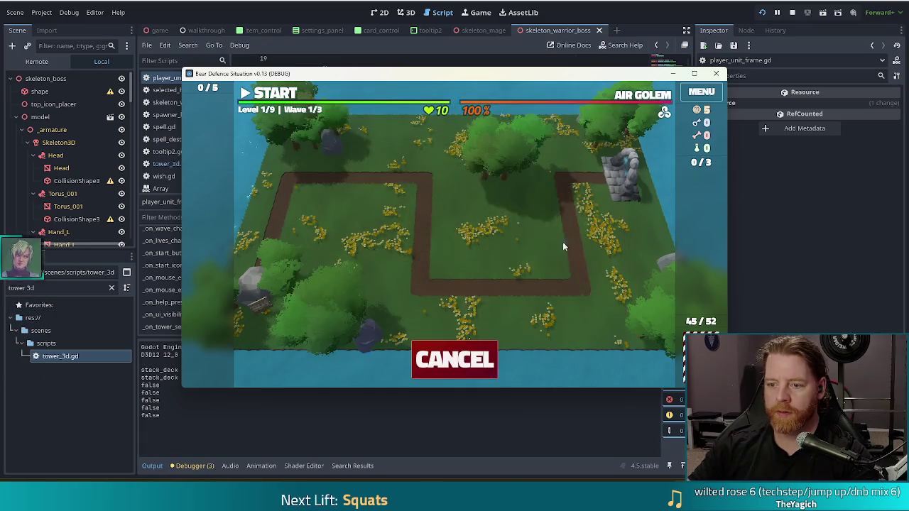
pyautogui.click(530, 249)
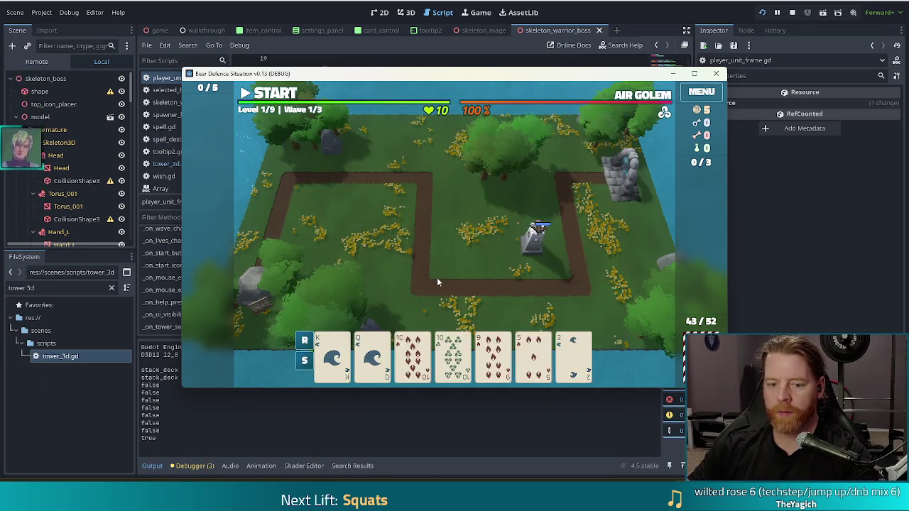
# - Open and close the tower's panel, pause, repeat it, then select the 10 of Wind card
pyautogui.click(533, 245)
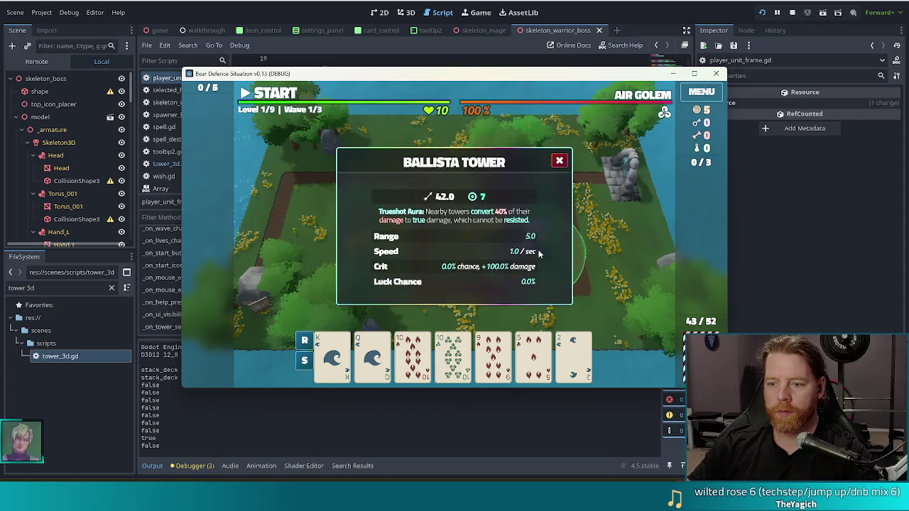
pyautogui.click(558, 162)
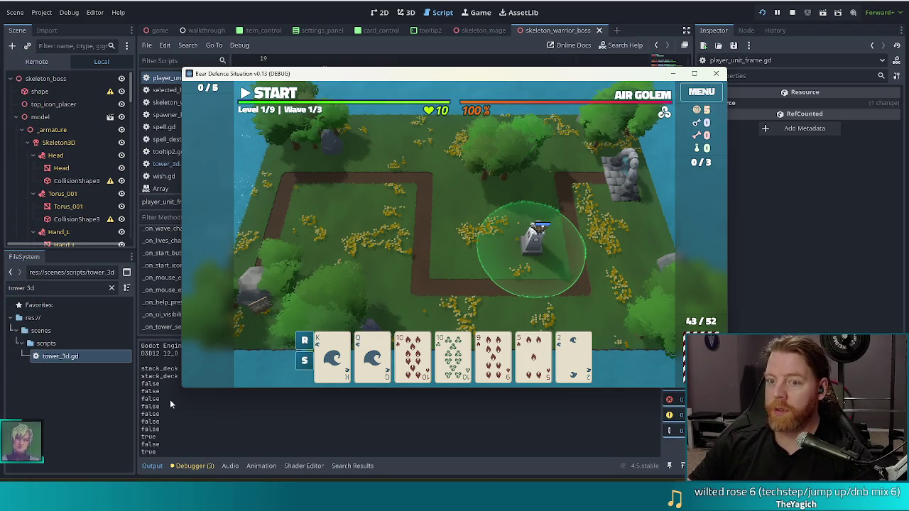
pyautogui.click(280, 96)
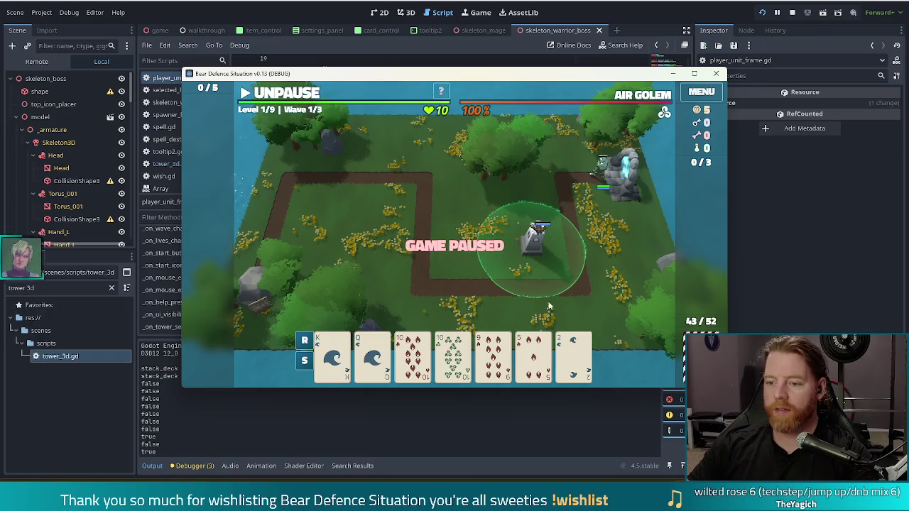
pyautogui.click(534, 241)
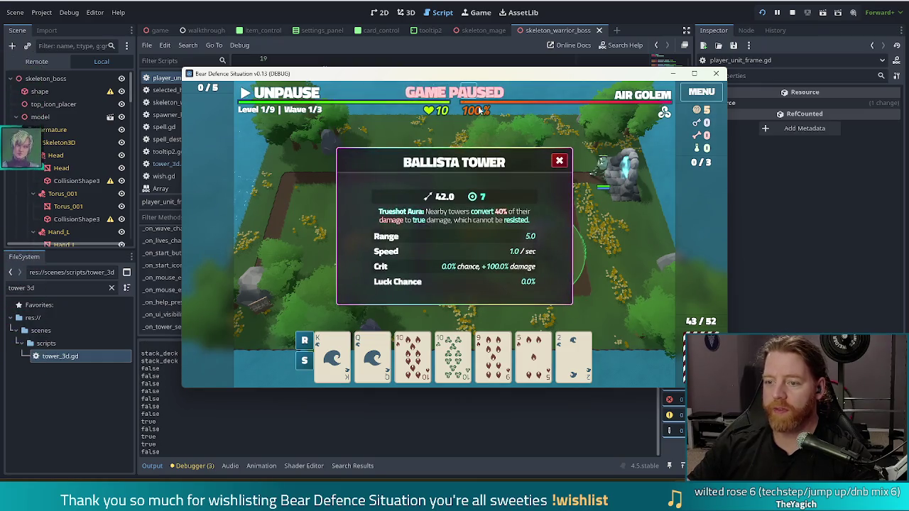
pyautogui.click(560, 161)
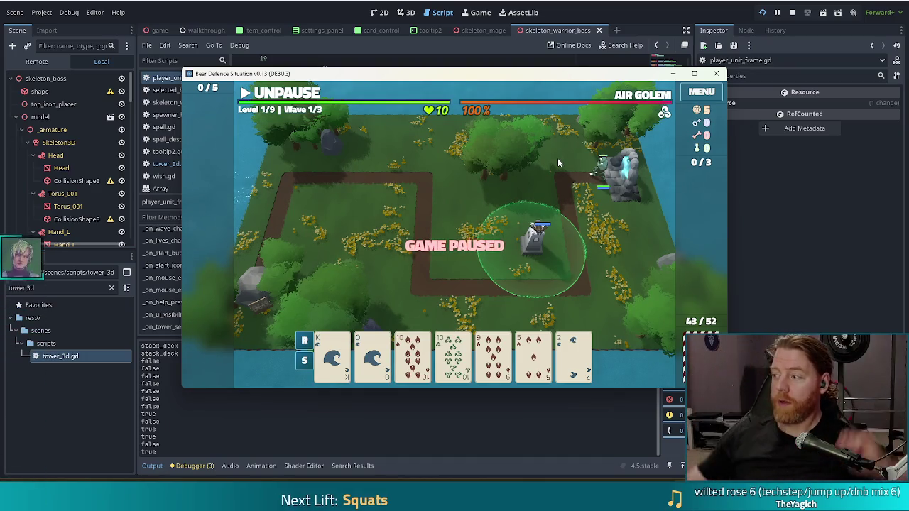
pyautogui.click(449, 344)
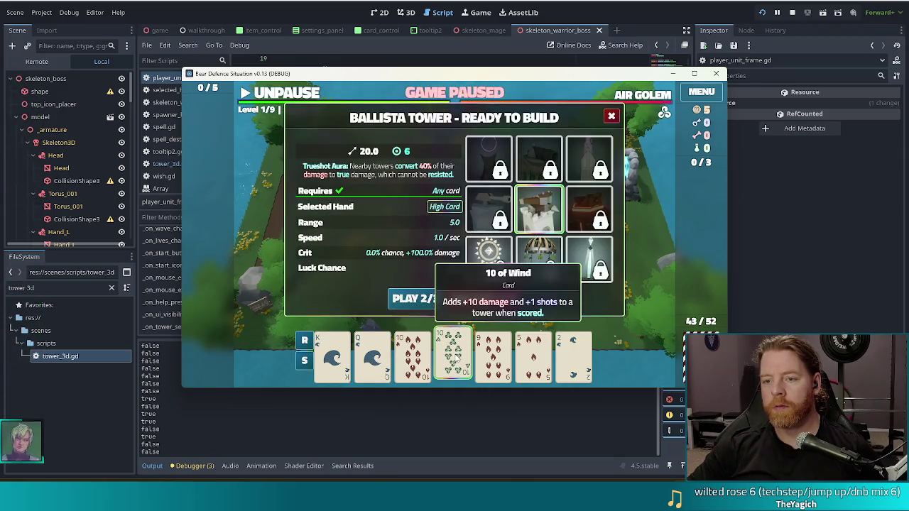
# - Reselect the 10 of Wind, close Ready to Build, open the tower's build panel, then return to the script
pyautogui.click(436, 370)
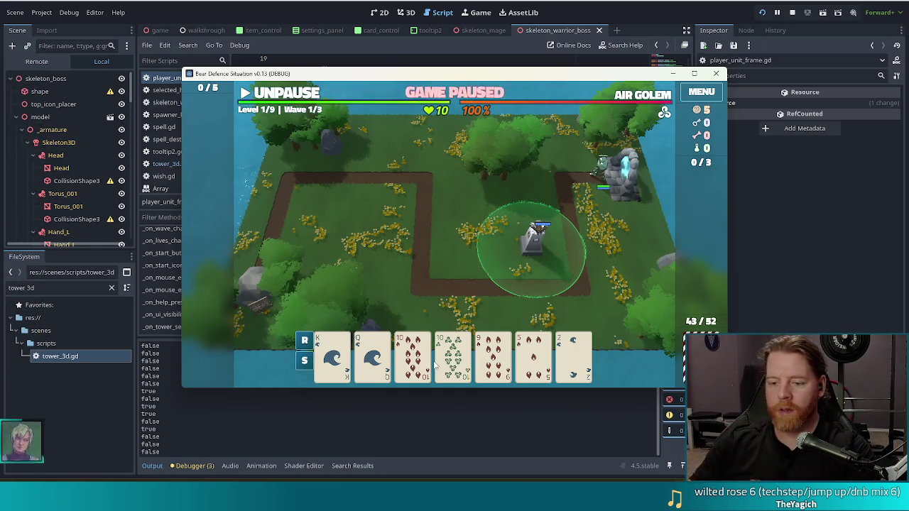
pyautogui.moveTo(435, 365)
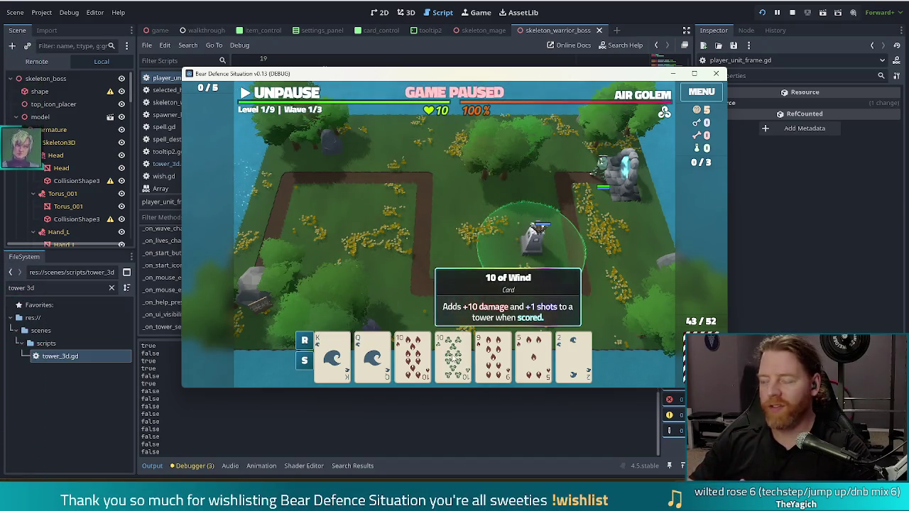
pyautogui.click(462, 360)
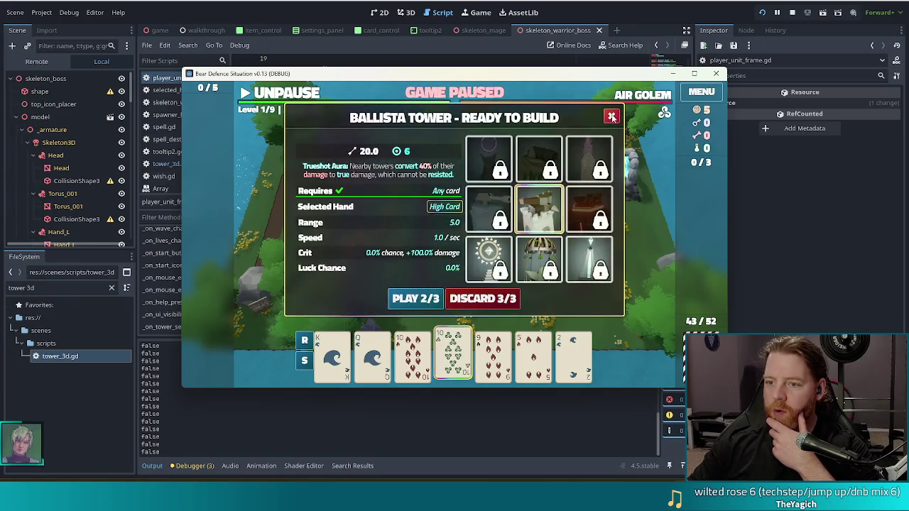
pyautogui.click(612, 116)
pyautogui.moveTo(564, 76)
pyautogui.mouseDown()
pyautogui.moveTo(506, 53)
pyautogui.moveTo(529, 37)
pyautogui.mouseUp()
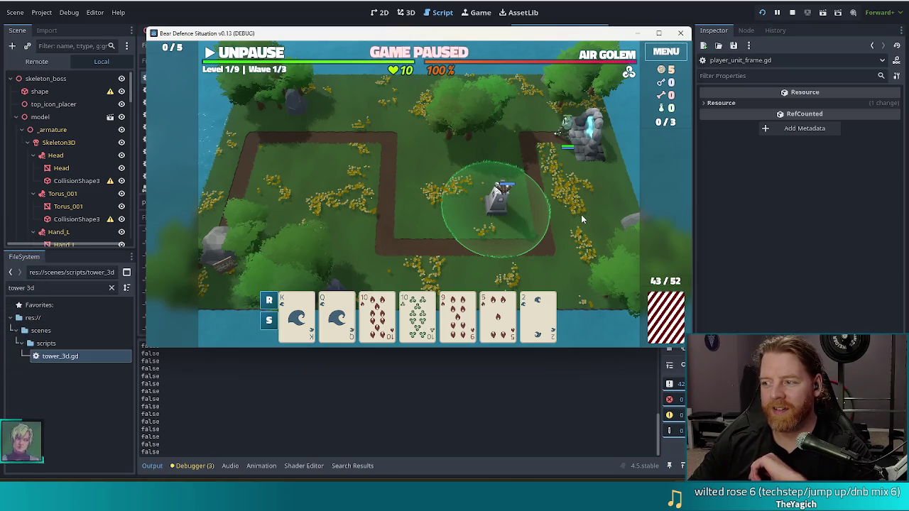
pyautogui.click(497, 206)
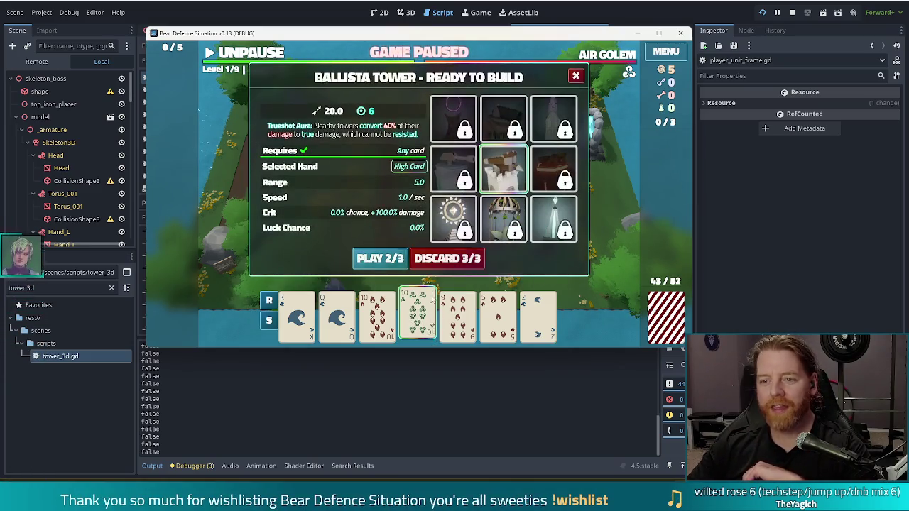
pyautogui.moveTo(420, 310)
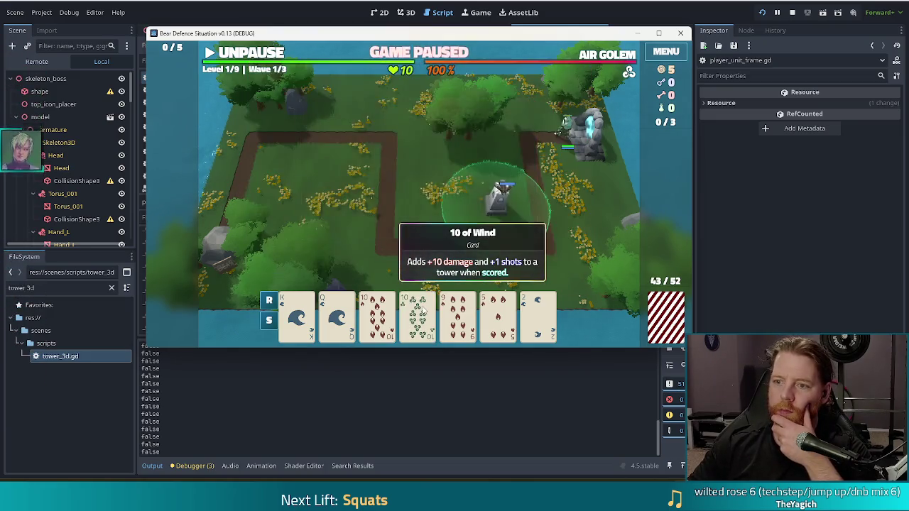
pyautogui.hotkey('alt', 'Tab')
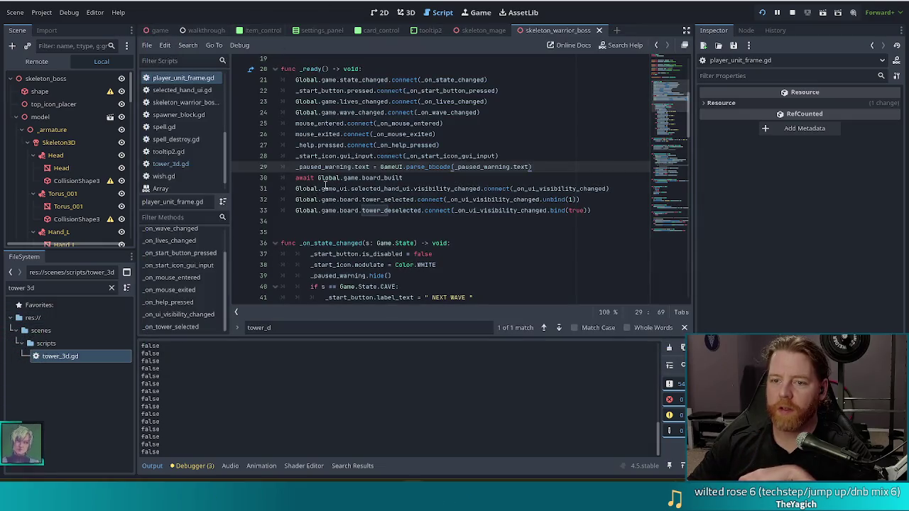
# - Inspect the selected_hand_ui visibility_changed connection in _ready
pyautogui.click(386, 189)
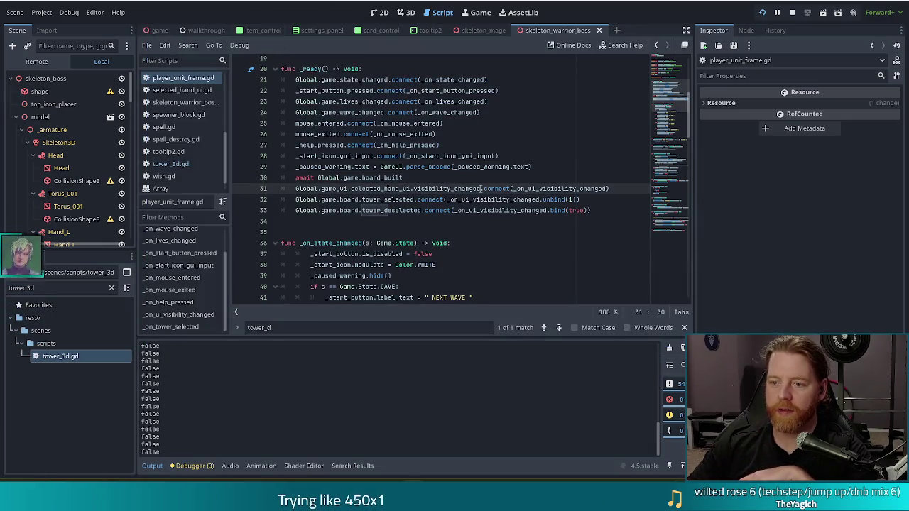
pyautogui.moveTo(481, 189)
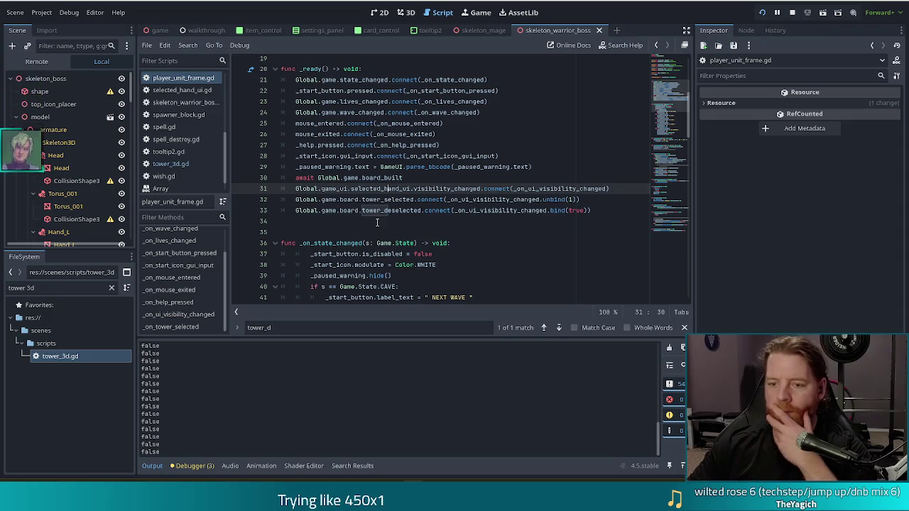
pyautogui.click(435, 189)
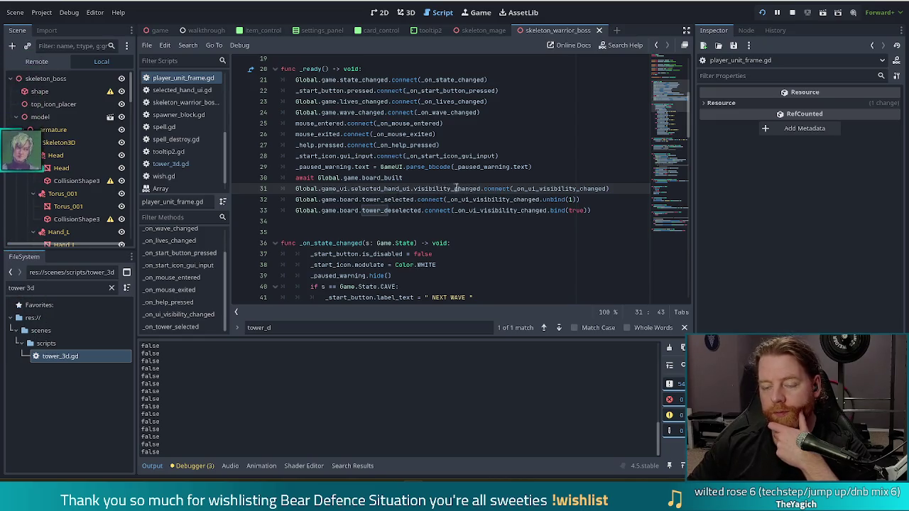
pyautogui.moveTo(481, 188); pyautogui.dragTo(413, 189)
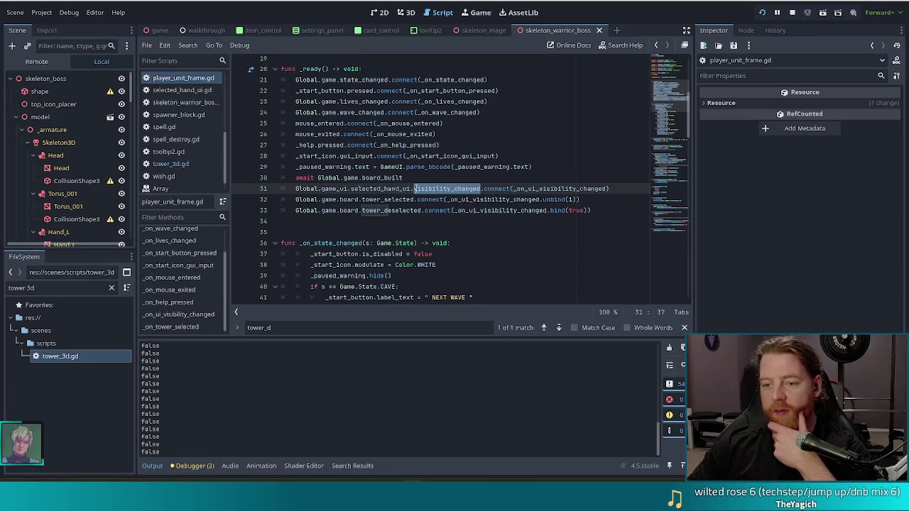
pyautogui.scroll(-2, 398, 232)
pyautogui.scroll(-12, 397, 231)
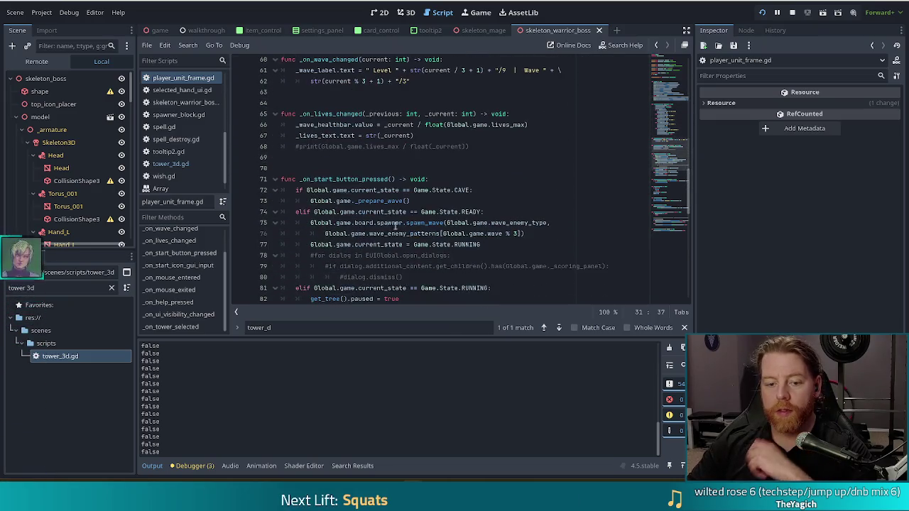
pyautogui.scroll(-4, 395, 222)
pyautogui.scroll(7, 396, 216)
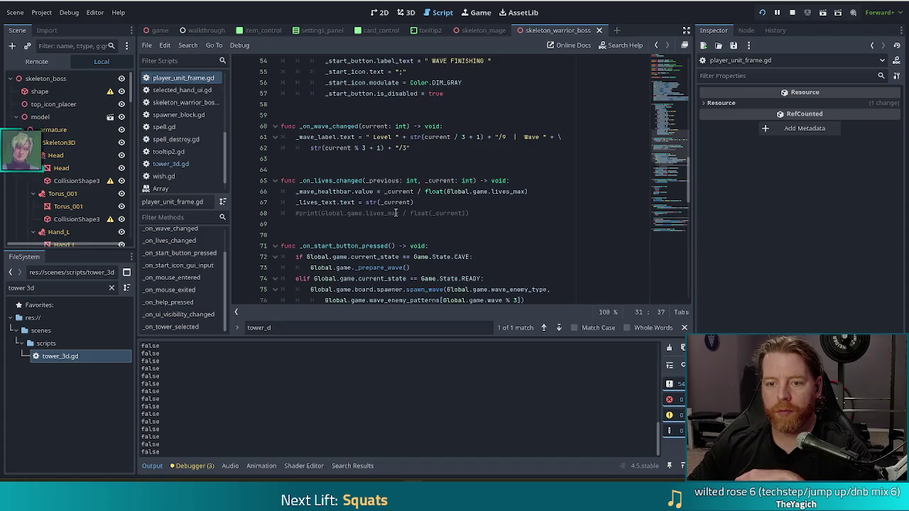
pyautogui.scroll(-4, 398, 213)
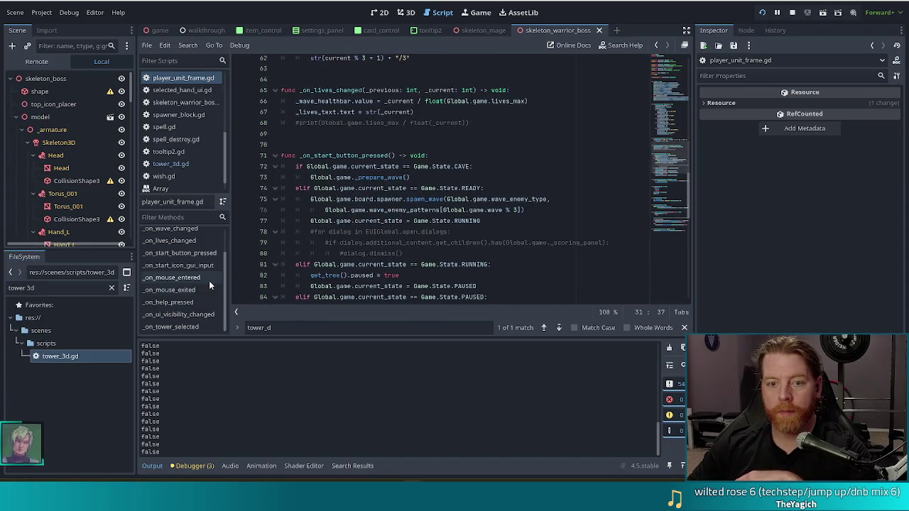
# - Replace deselect_tower in line 117's print with is_visible_in_tree(), then reselect the 10 of Wind in game
pyautogui.click(179, 314)
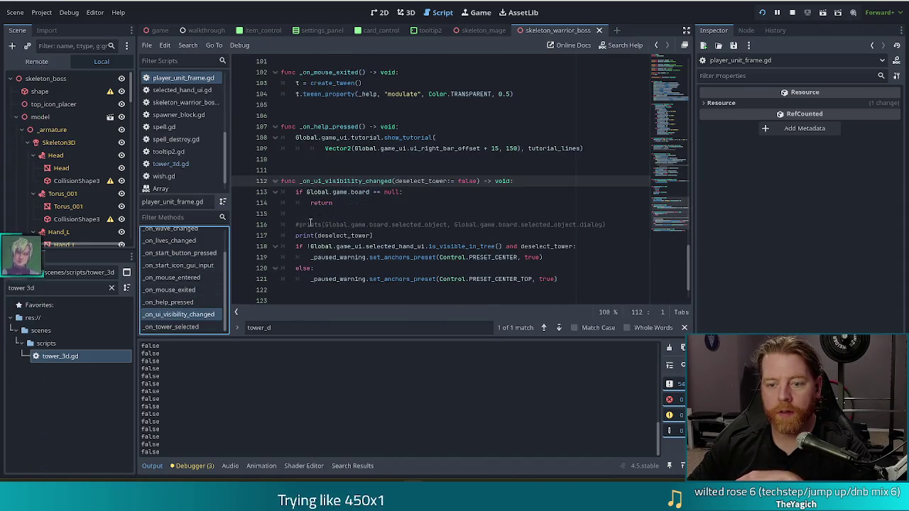
pyautogui.click(369, 213)
pyautogui.click(382, 235)
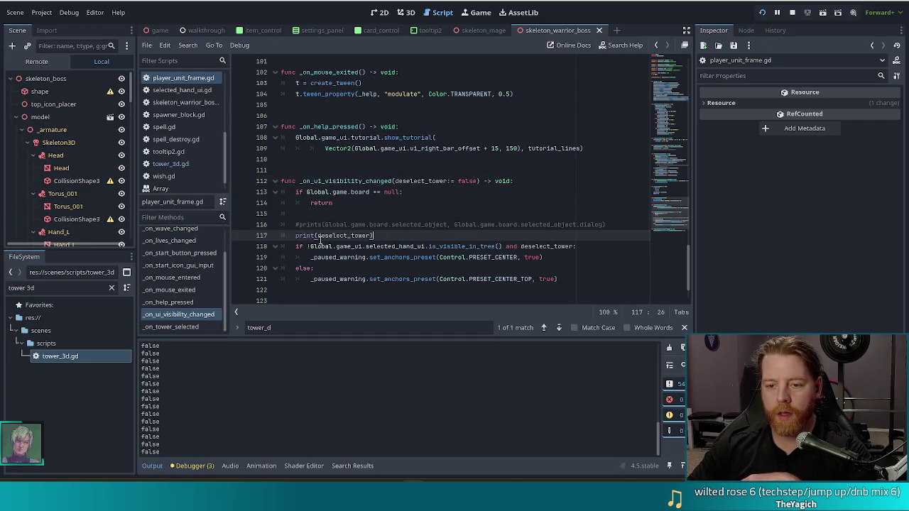
pyautogui.moveTo(311, 246); pyautogui.dragTo(503, 246)
pyautogui.hotkey('ctrl', 'c')
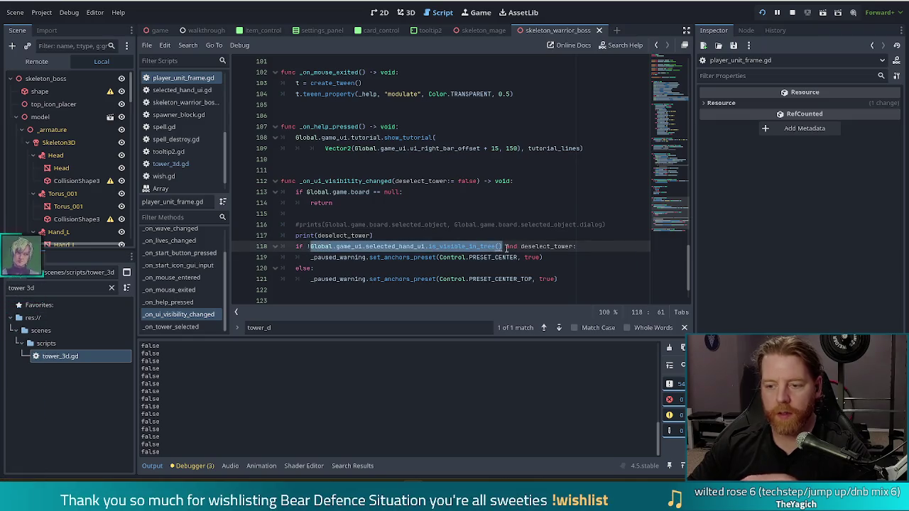
pyautogui.doubleClick(339, 235)
pyautogui.hotkey('ctrl', 'v')
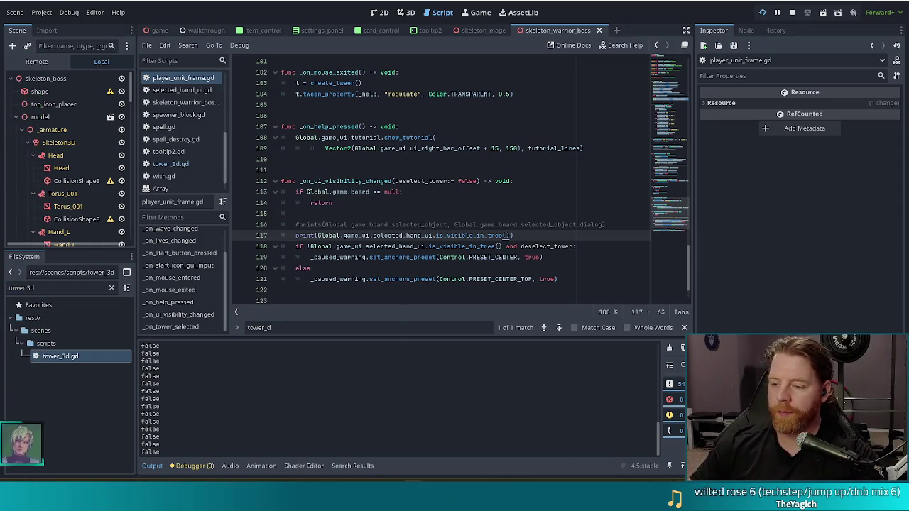
pyautogui.hotkey('alt', 'Tab')
pyautogui.click(422, 316)
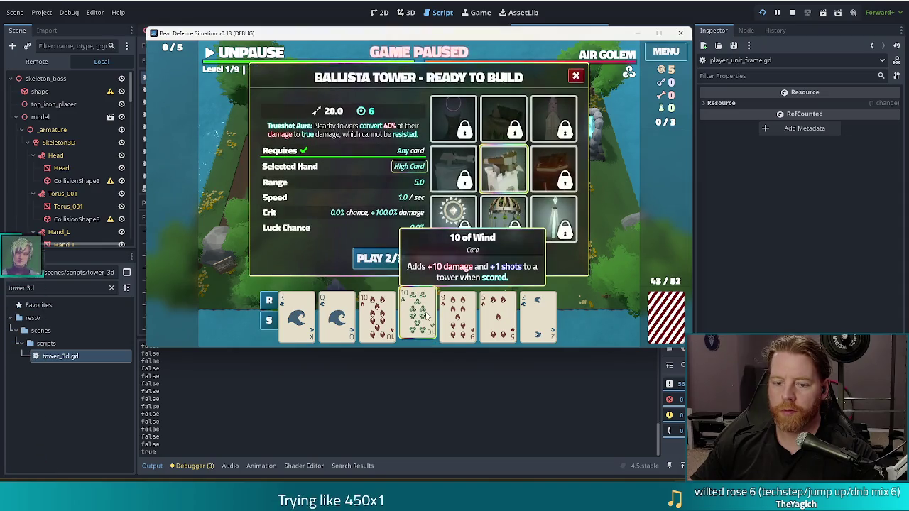
# - Toggle the 10 of Wind card many times, with Output alternating true/false, then return to the editor
pyautogui.click(426, 316)
pyautogui.click(426, 316)
pyautogui.click(426, 316)
pyautogui.click(426, 316)
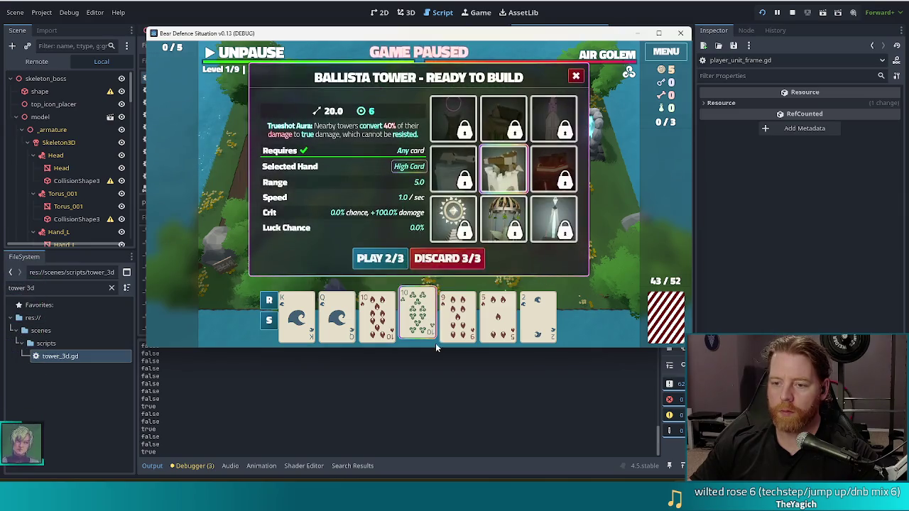
pyautogui.click(427, 315)
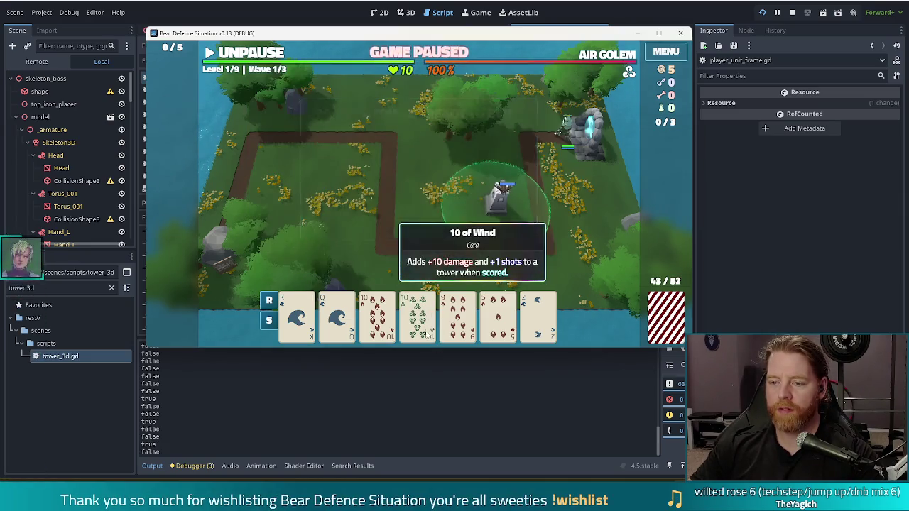
pyautogui.click(429, 319)
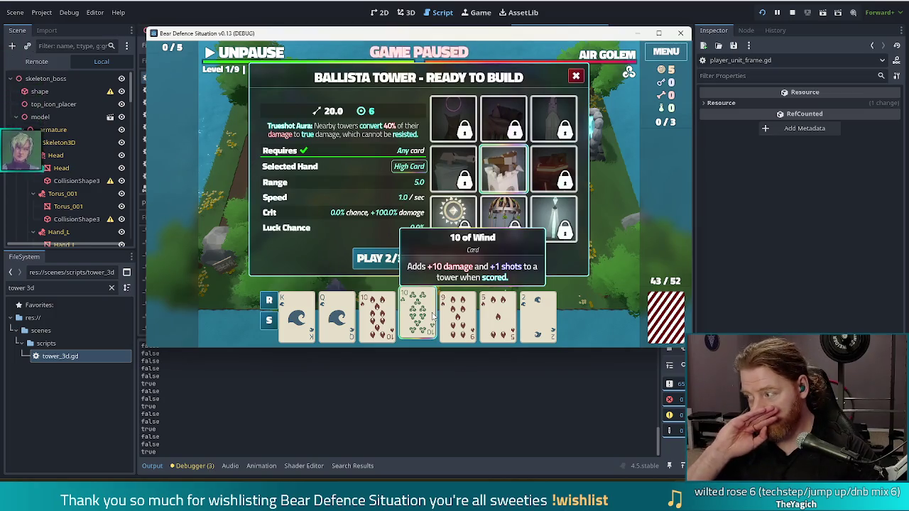
pyautogui.click(433, 317)
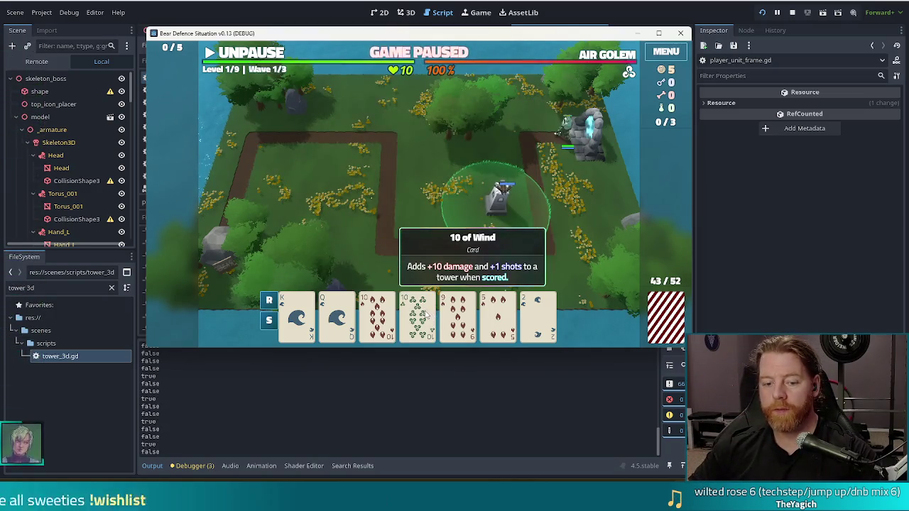
pyautogui.click(431, 317)
pyautogui.click(430, 318)
pyautogui.click(427, 319)
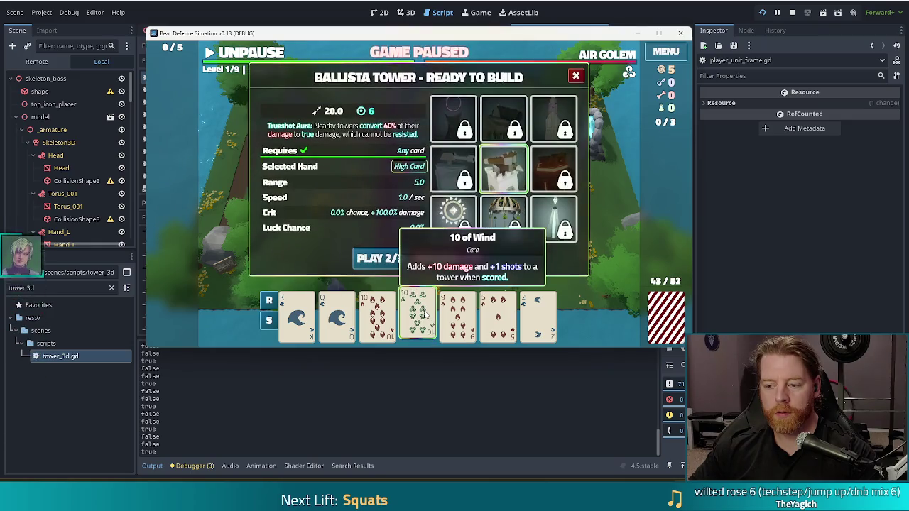
pyautogui.click(426, 314)
pyautogui.click(426, 315)
pyautogui.click(426, 315)
pyautogui.click(426, 316)
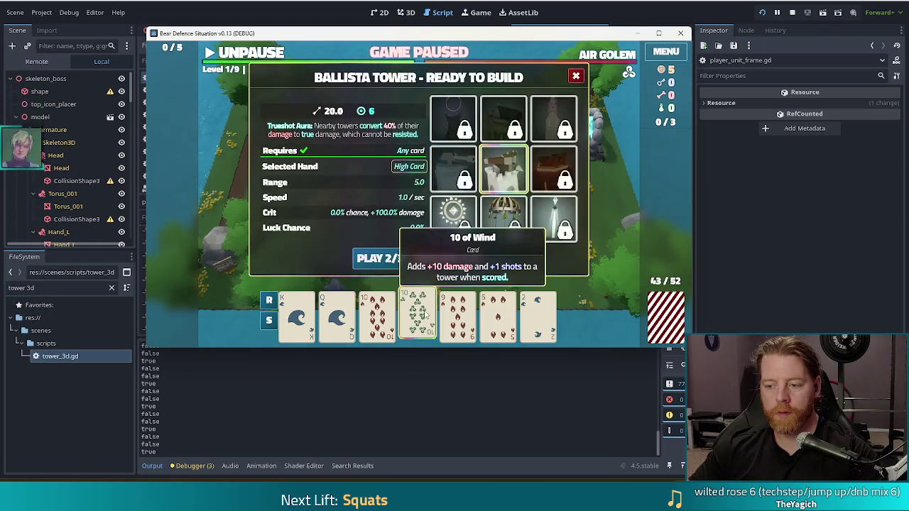
pyautogui.click(426, 315)
pyautogui.click(426, 316)
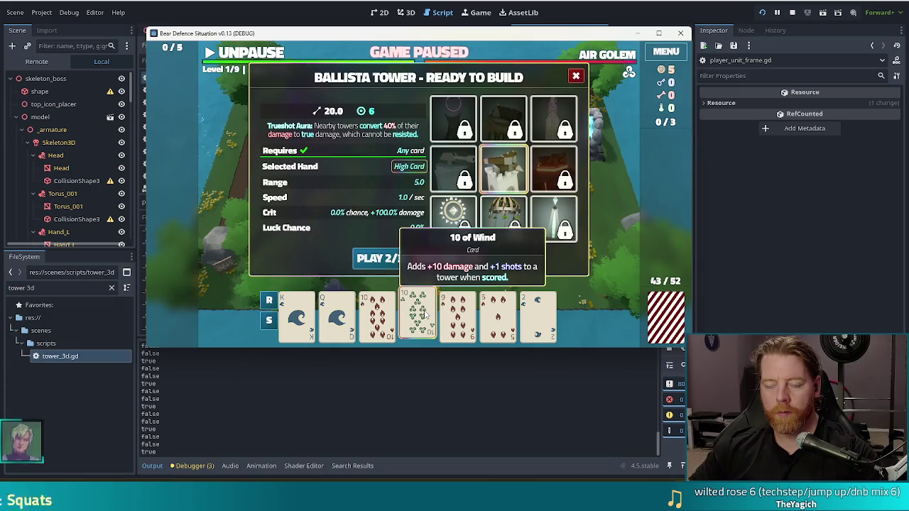
pyautogui.click(426, 315)
pyautogui.click(423, 314)
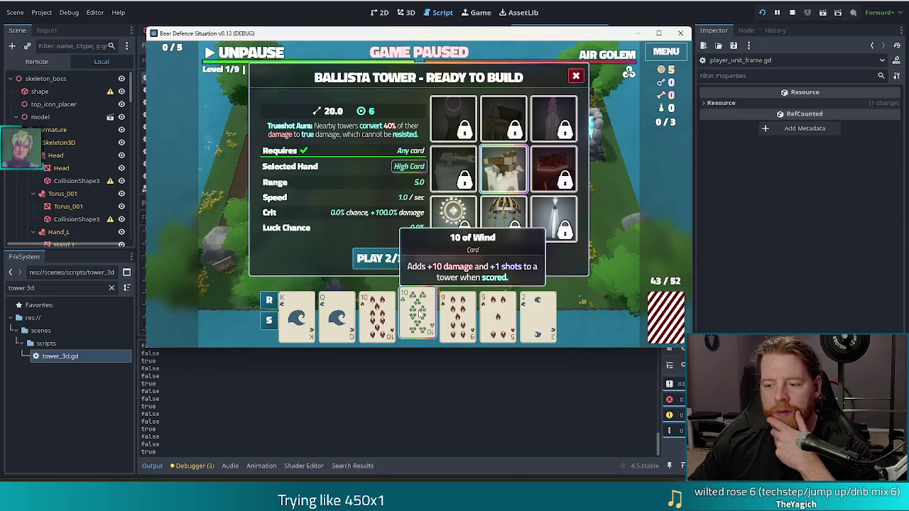
pyautogui.click(420, 316)
pyautogui.click(419, 315)
pyautogui.click(419, 316)
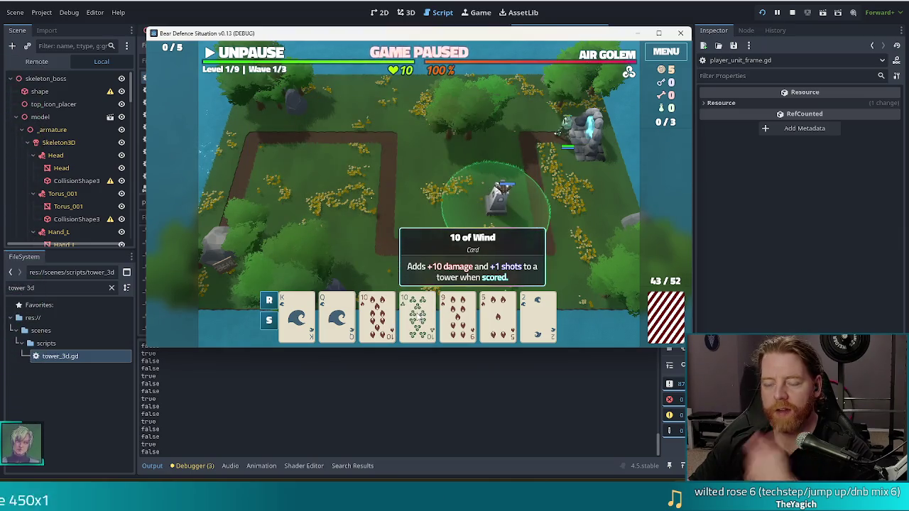
pyautogui.click(420, 315)
pyautogui.click(420, 316)
pyautogui.hotkey('alt', 'Tab')
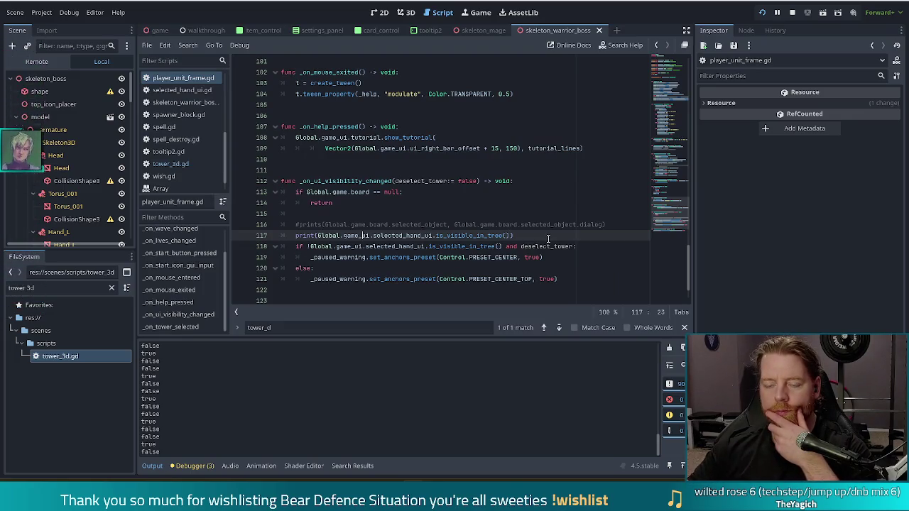
# - Inspect the line 118 condition around selected_hand_ui's visibility check and deselect_tower
pyautogui.click(355, 247)
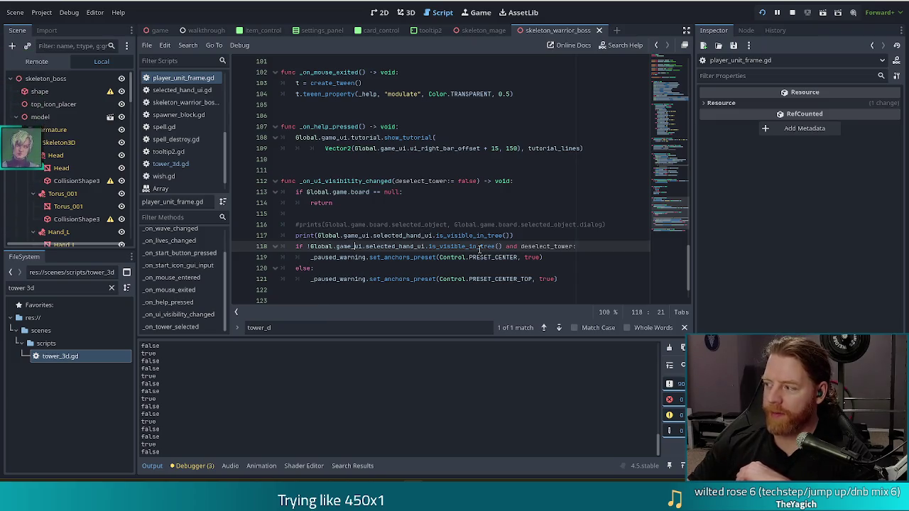
pyautogui.moveTo(475, 247)
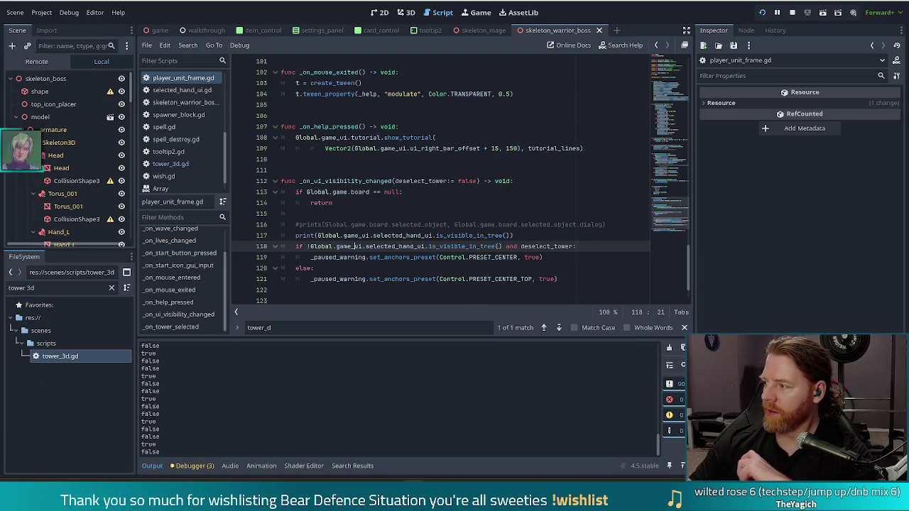
pyautogui.click(536, 246)
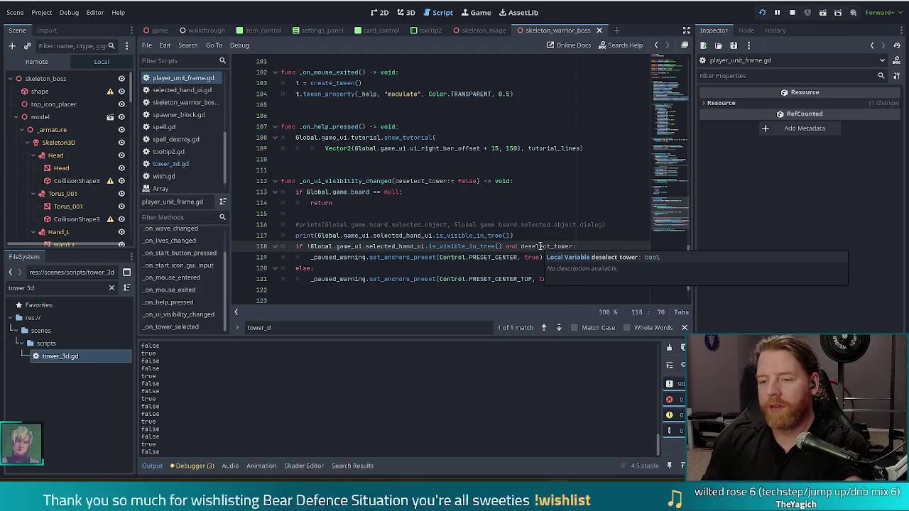
pyautogui.click(520, 235)
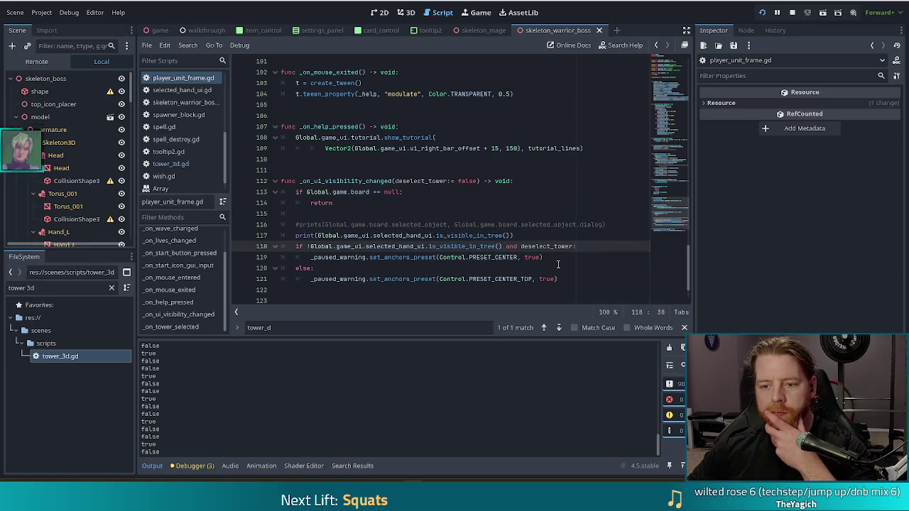
pyautogui.click(476, 246)
pyautogui.click(529, 246)
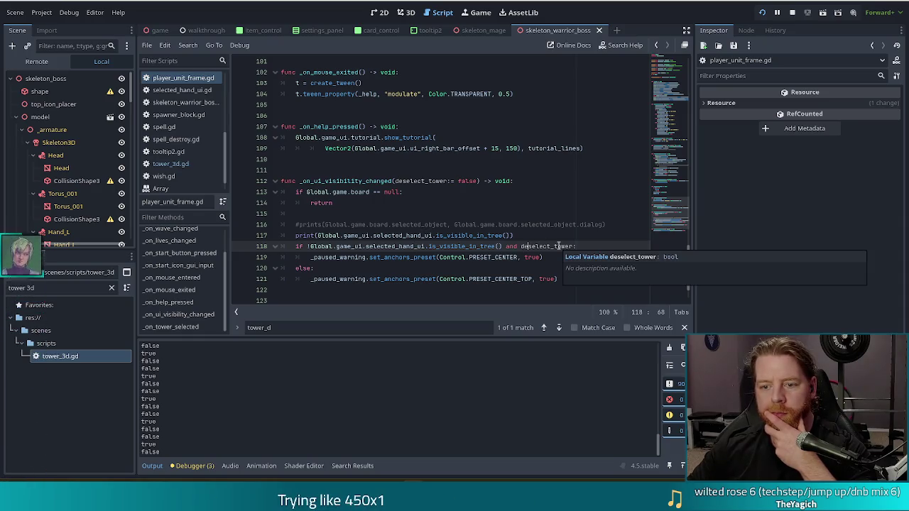
pyautogui.click(385, 247)
pyautogui.moveTo(492, 245); pyautogui.dragTo(530, 246)
pyautogui.click(529, 246)
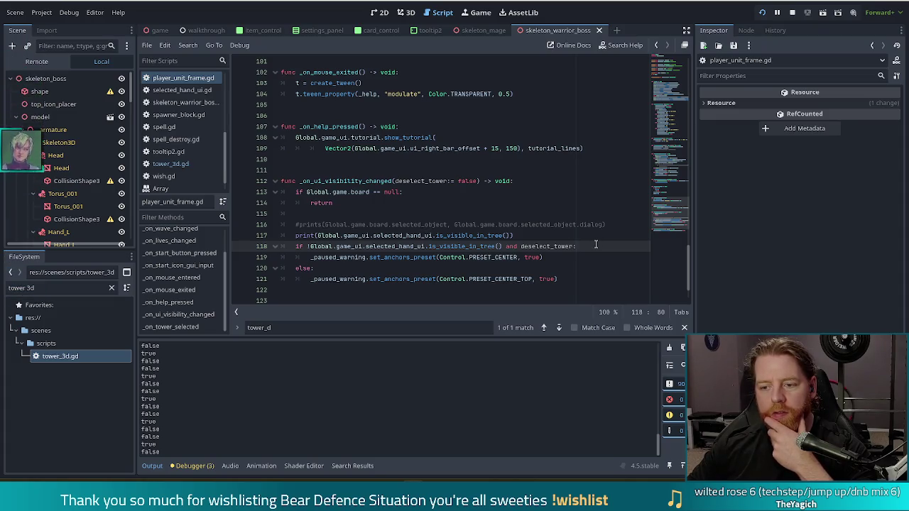
pyautogui.click(523, 247)
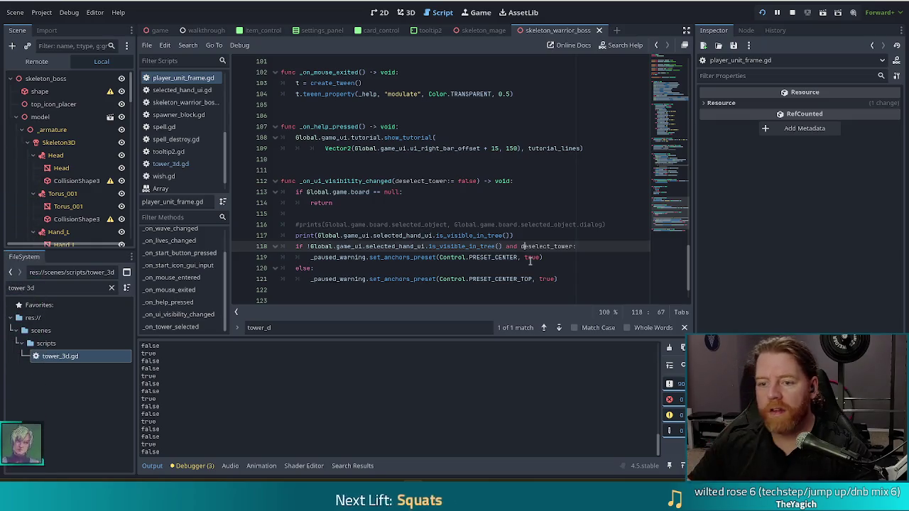
# - Check deselect_tower's false default, then place the caret before deselect_tower on line 118
pyautogui.doubleClick(468, 181)
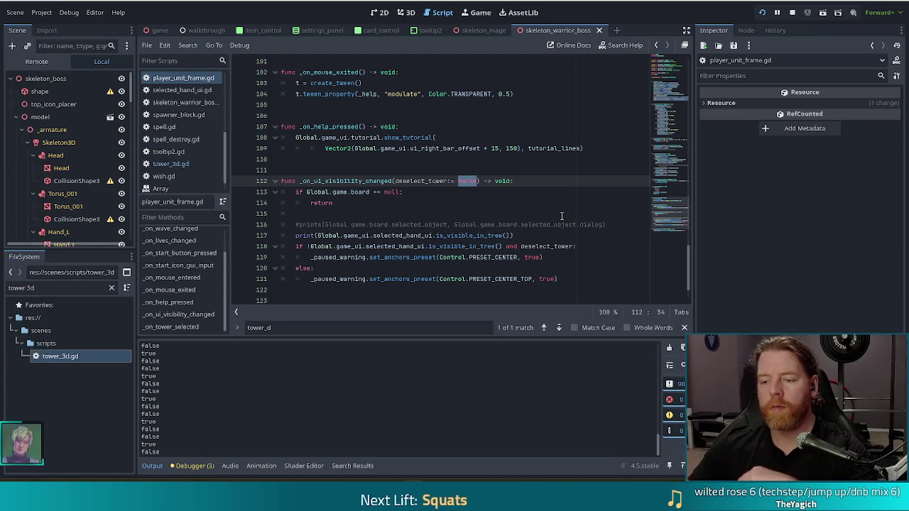
pyautogui.click(505, 247)
pyautogui.press('Left')
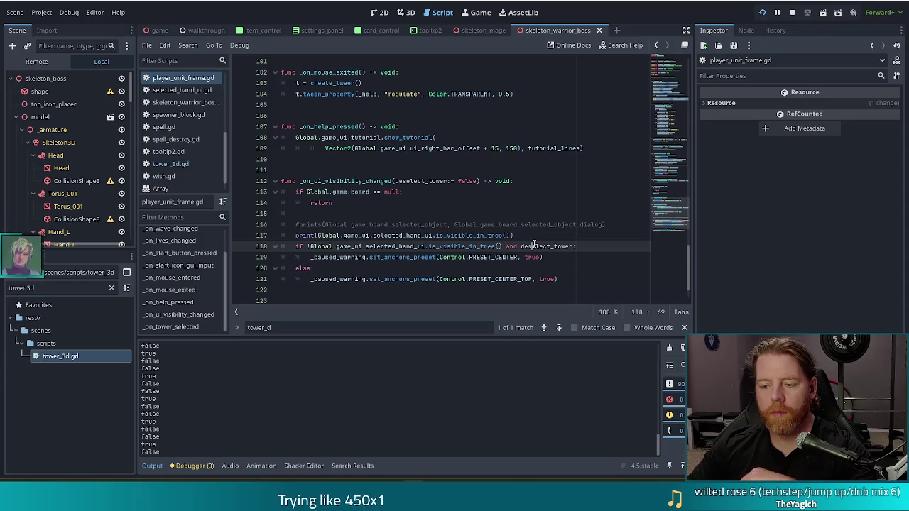
pyautogui.moveTo(522, 246); pyautogui.dragTo(574, 246)
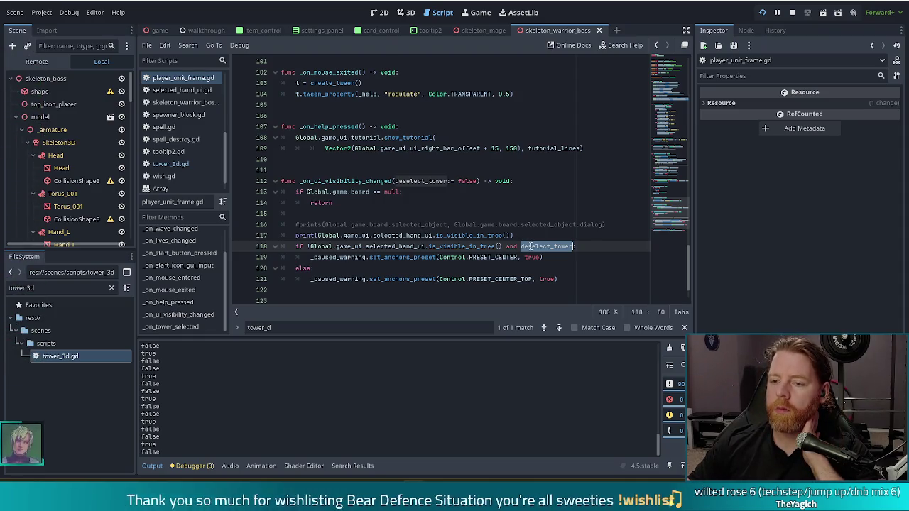
pyautogui.moveTo(520, 246); pyautogui.dragTo(574, 244)
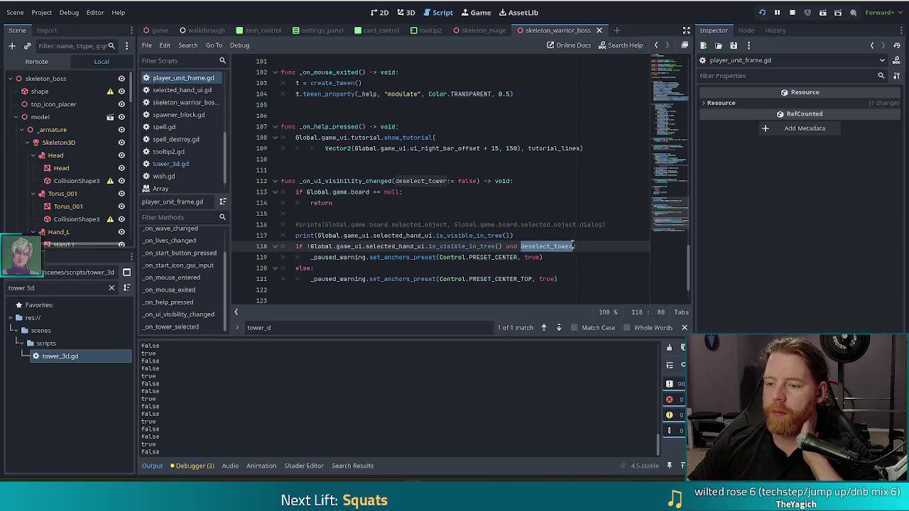
pyautogui.moveTo(556, 246)
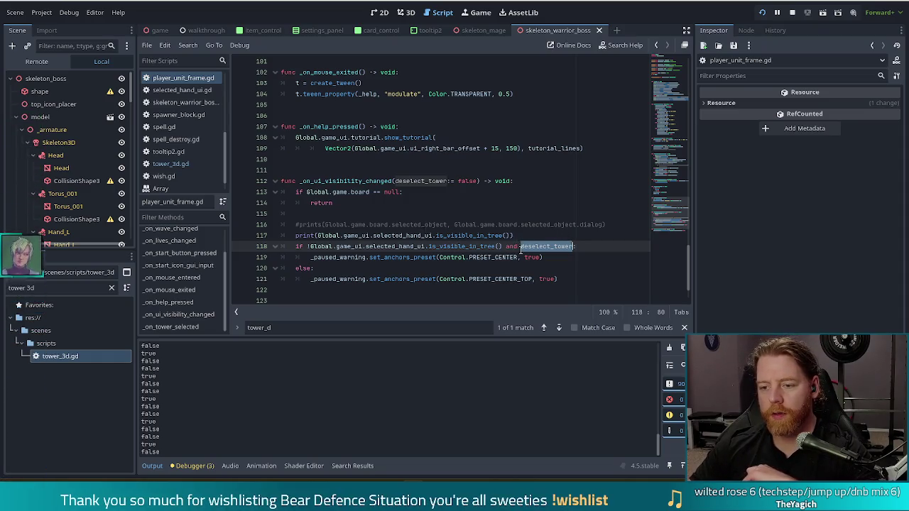
pyautogui.click(521, 246)
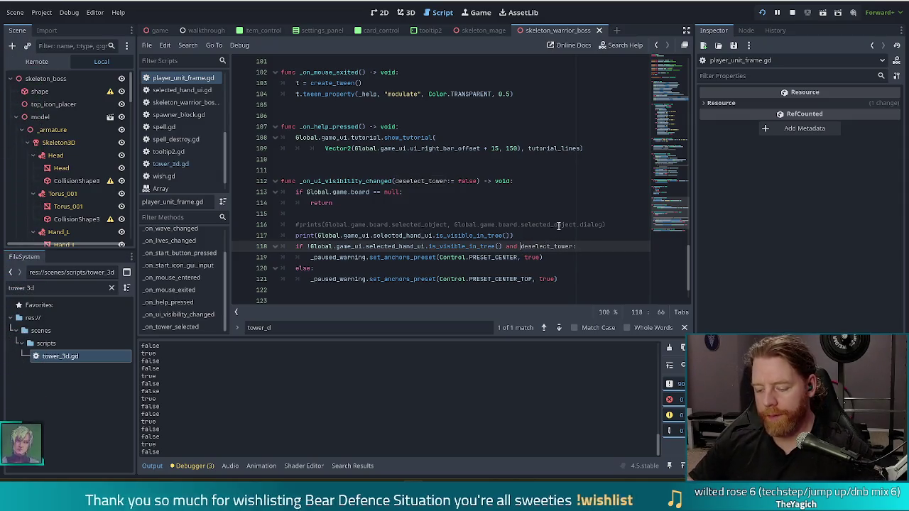
# - Break line 118 with a backslash and start '(deselect_tower or (' on line 119
pyautogui.write('\\')
pyautogui.press('Return')
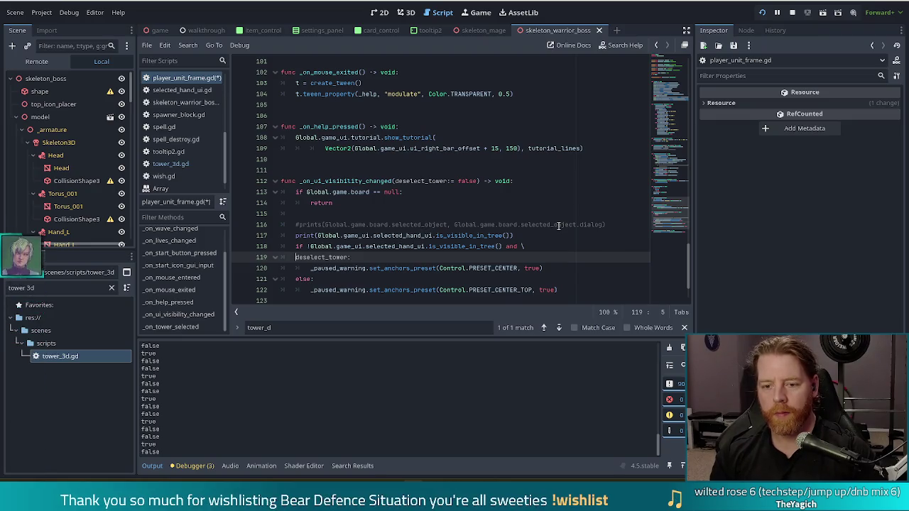
pyautogui.press('Home')
pyautogui.write('(')
pyautogui.press('End')
pyautogui.press('BackSpace')
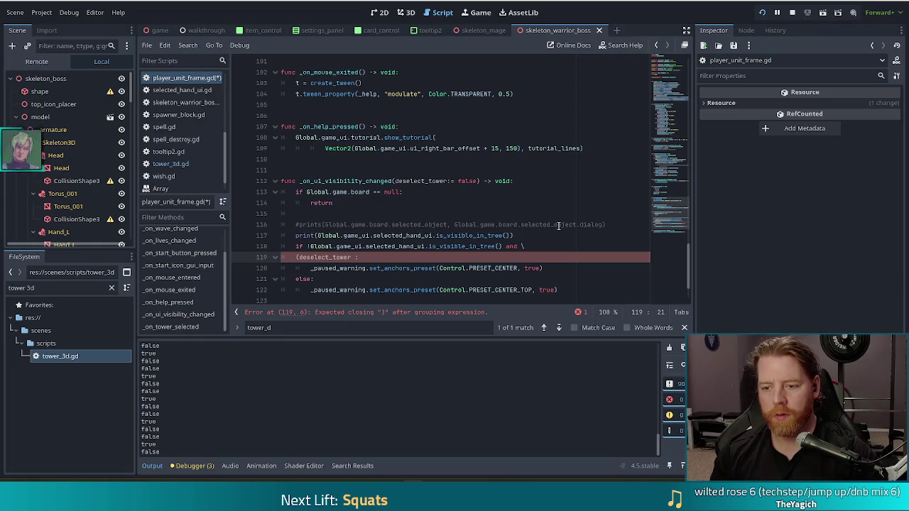
pyautogui.write('or (')
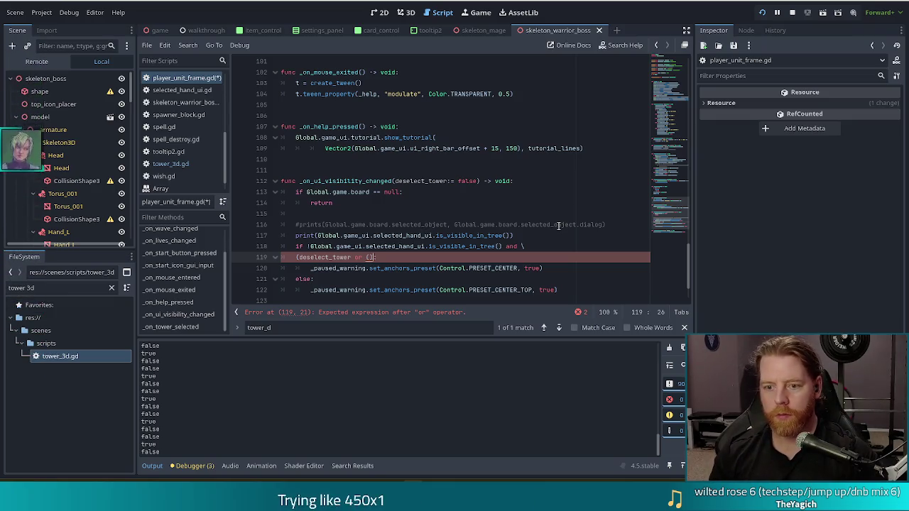
pyautogui.press('Left')
pyautogui.press('Left')
# - Add '!is_instance_valid(Global.game.board.selected_object) and' inside the sub-condition
pyautogui.write('Global.')
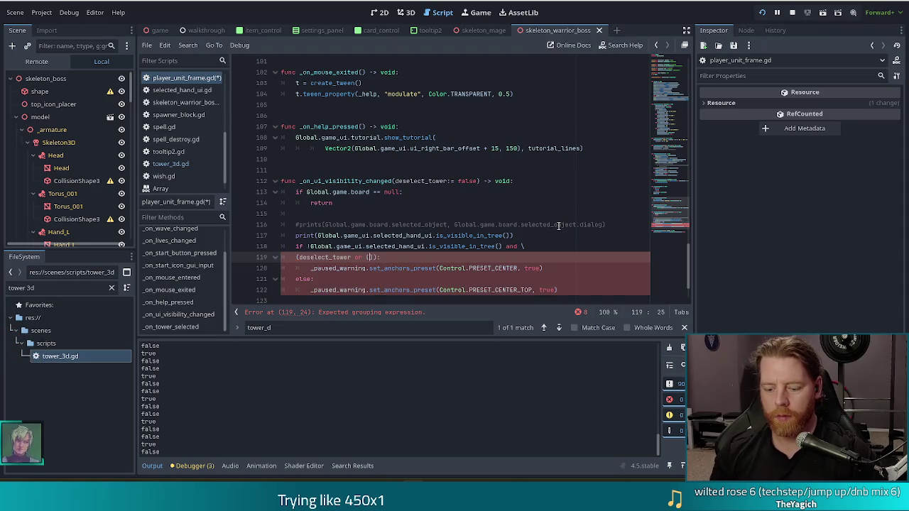
pyautogui.write('game.board.')
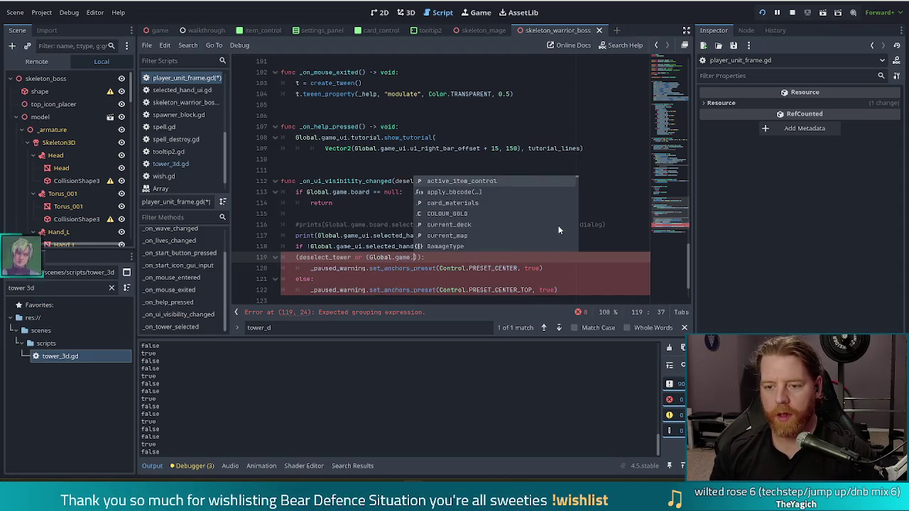
pyautogui.write('selected_object')
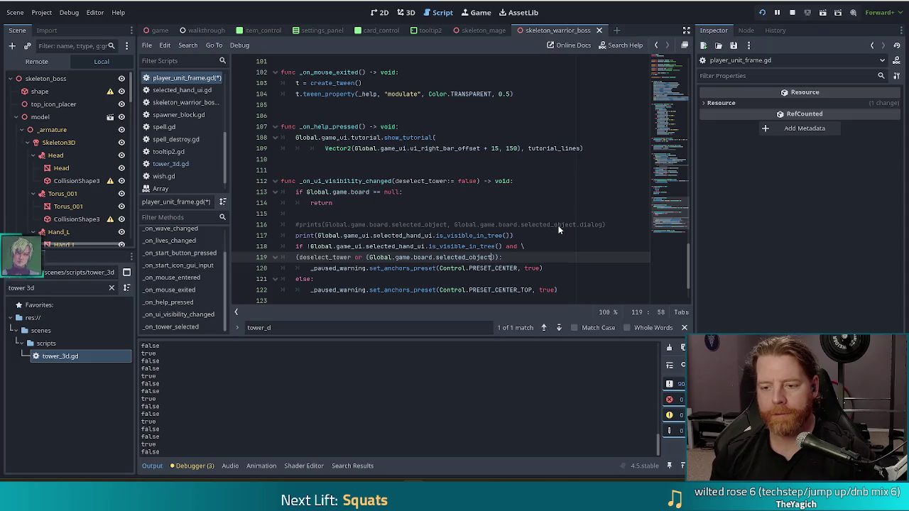
pyautogui.hotkey('ctrl', 'Left')
pyautogui.hotkey('ctrl', 'Left')
pyautogui.hotkey('ctrl', 'Left')
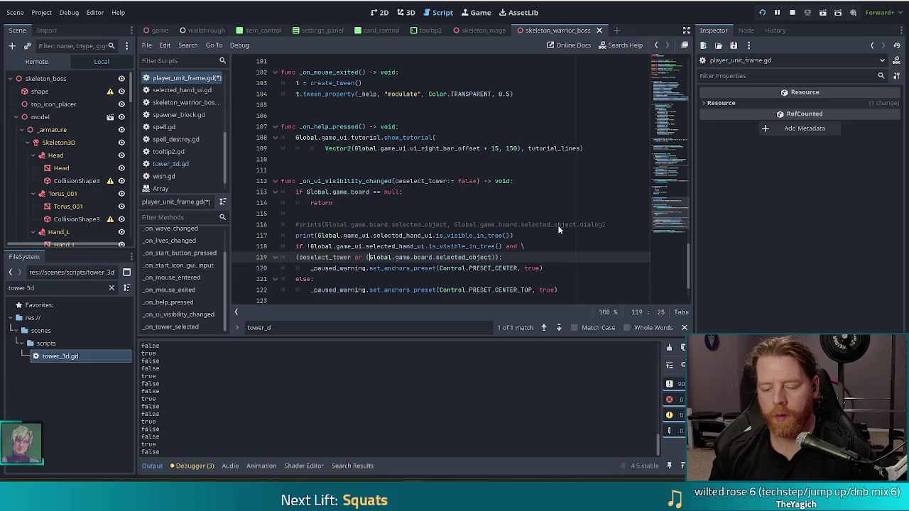
pyautogui.write('is_ins')
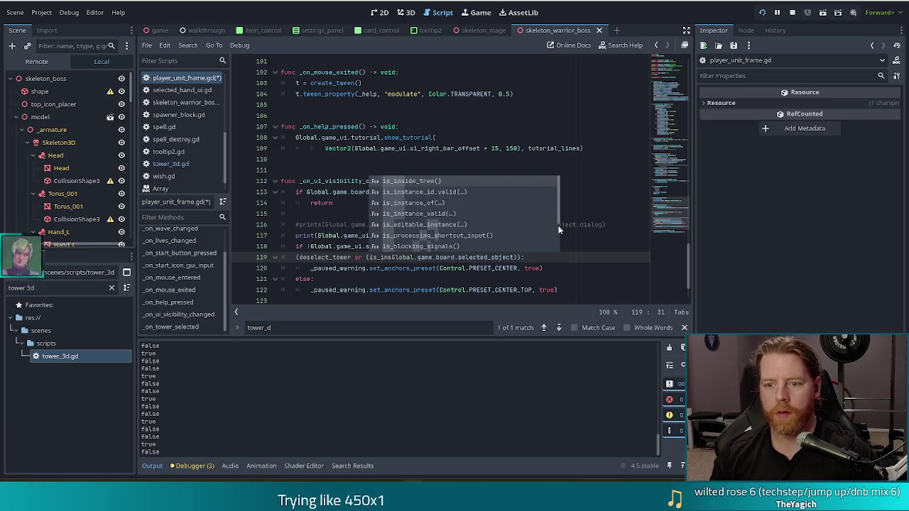
pyautogui.press('Down')
pyautogui.press('Down')
pyautogui.press('Down')
pyautogui.press('Tab')
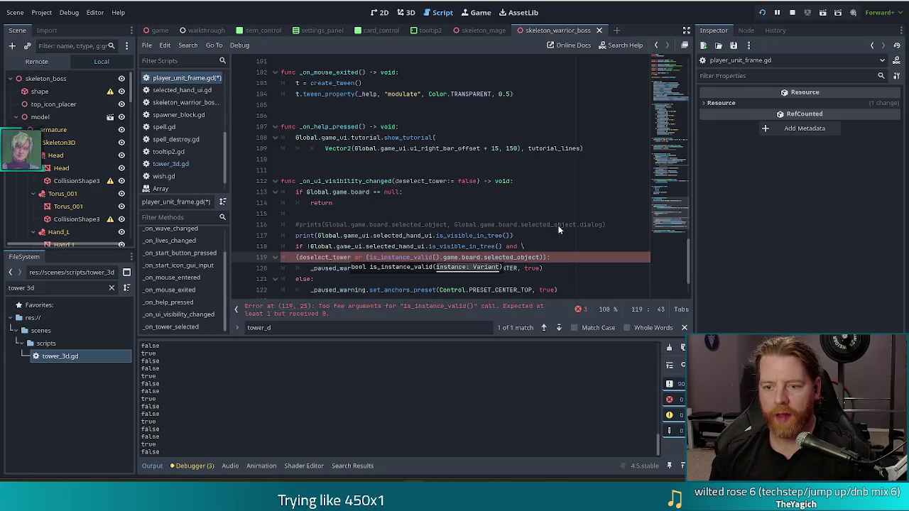
pyautogui.press('Delete')
pyautogui.write('Global')
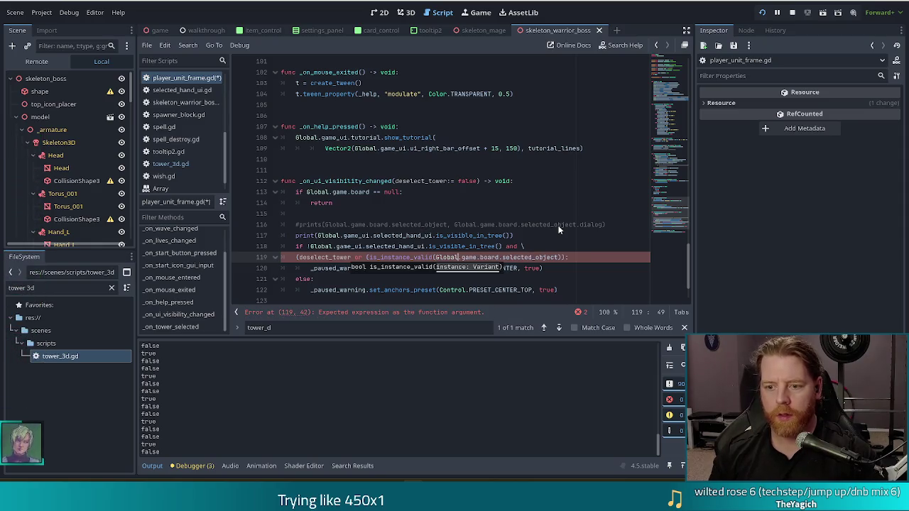
pyautogui.hotkey('ctrl', 'Right')
pyautogui.hotkey('ctrl', 'Right')
pyautogui.hotkey('ctrl', 'Right')
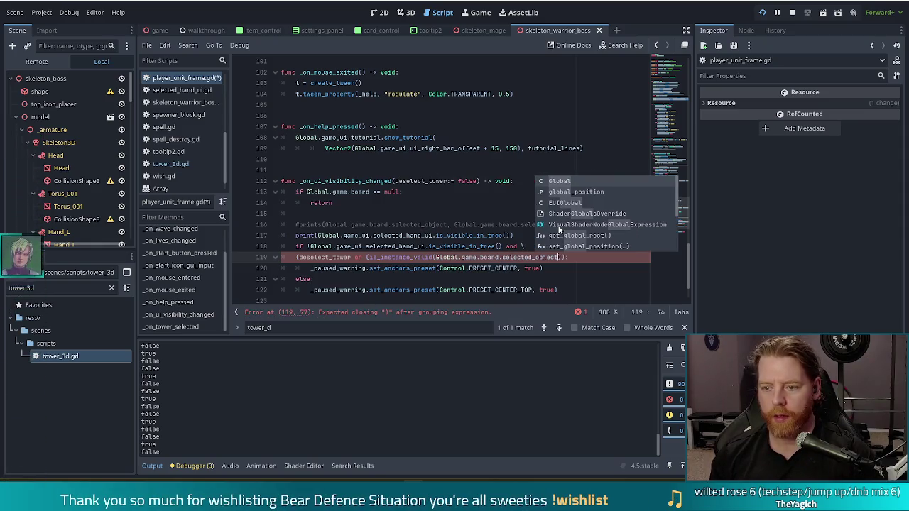
pyautogui.press('Right')
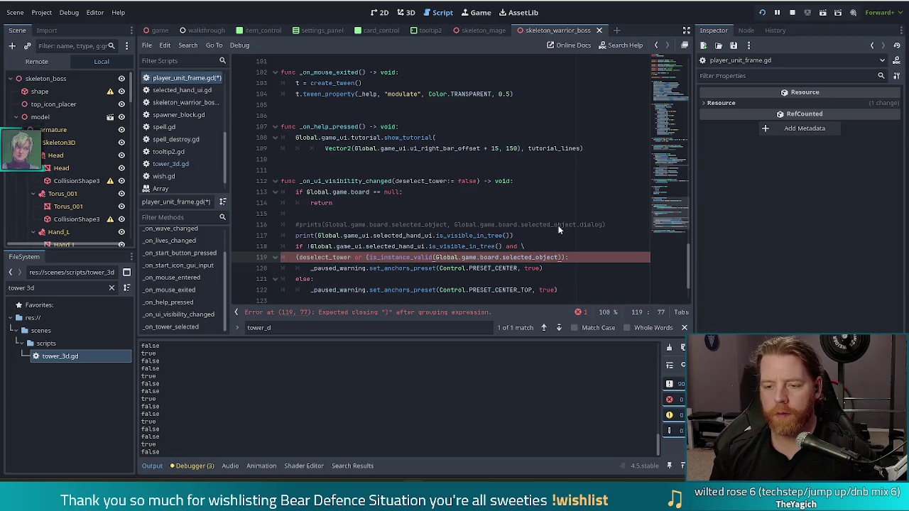
pyautogui.hotkey('ctrl', 'Left')
pyautogui.hotkey('ctrl', 'Left')
pyautogui.hotkey('ctrl', 'Left')
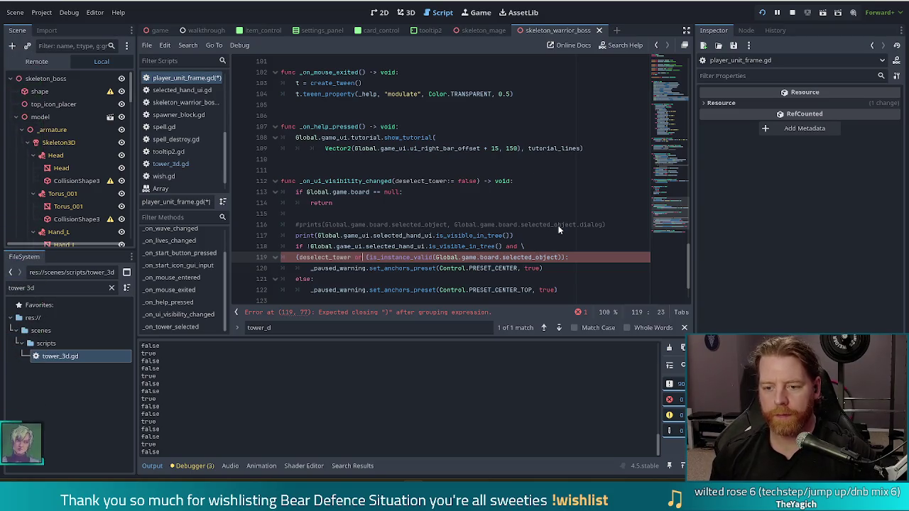
pyautogui.write('!')
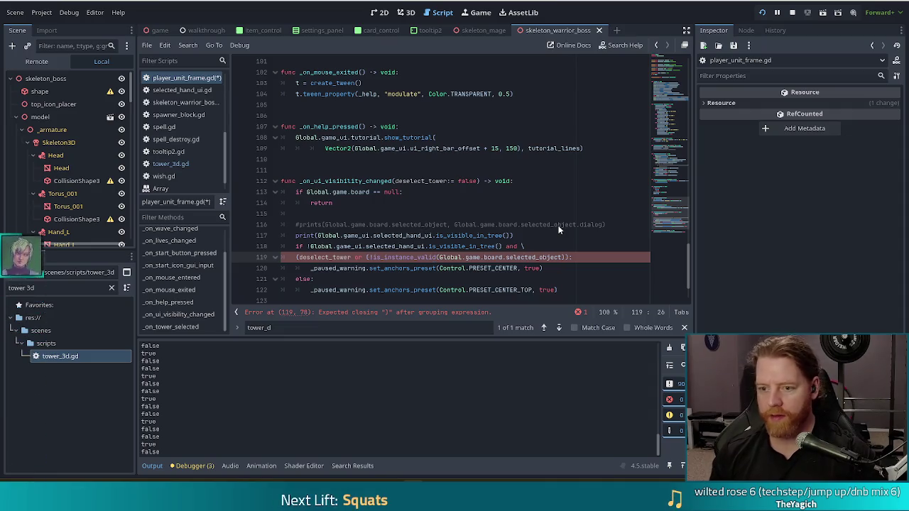
pyautogui.write(' and')
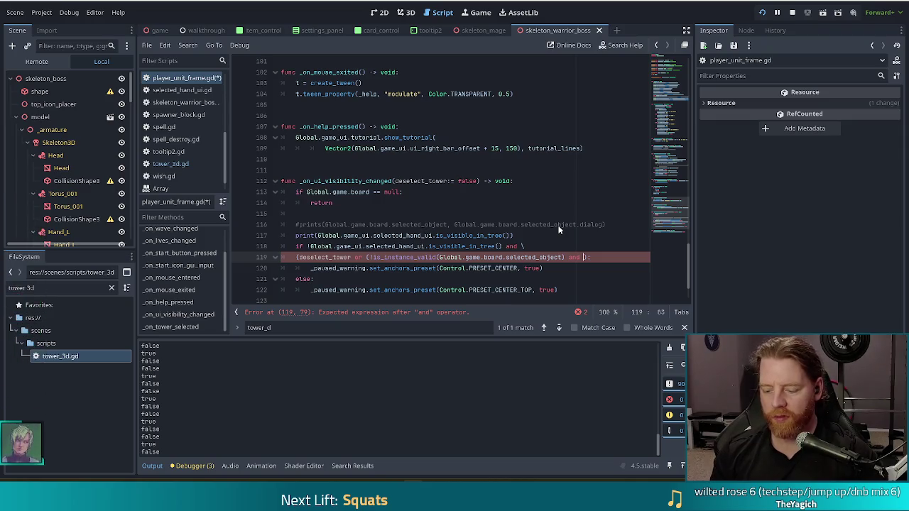
# - Continue onto line 120 with a second !is_instance_valid check on the board's dialog and close the parentheses
pyautogui.press('Return')
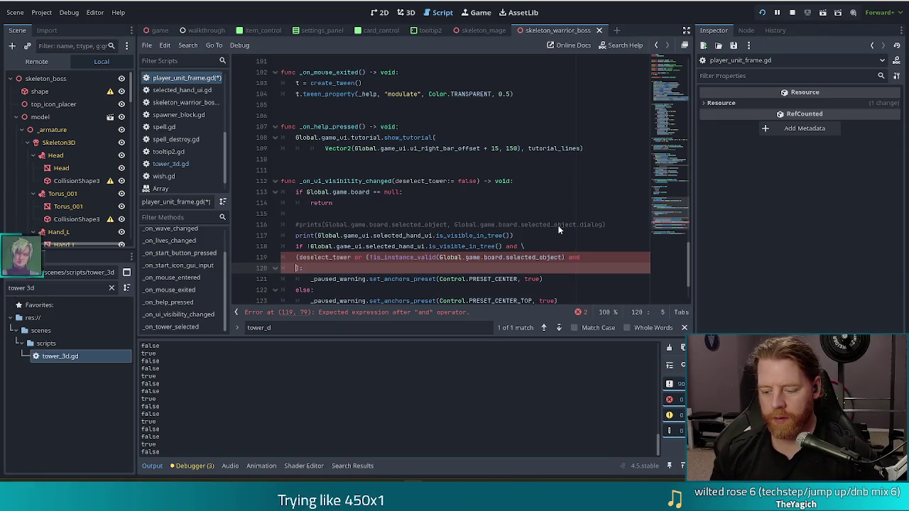
pyautogui.write('!is_inst')
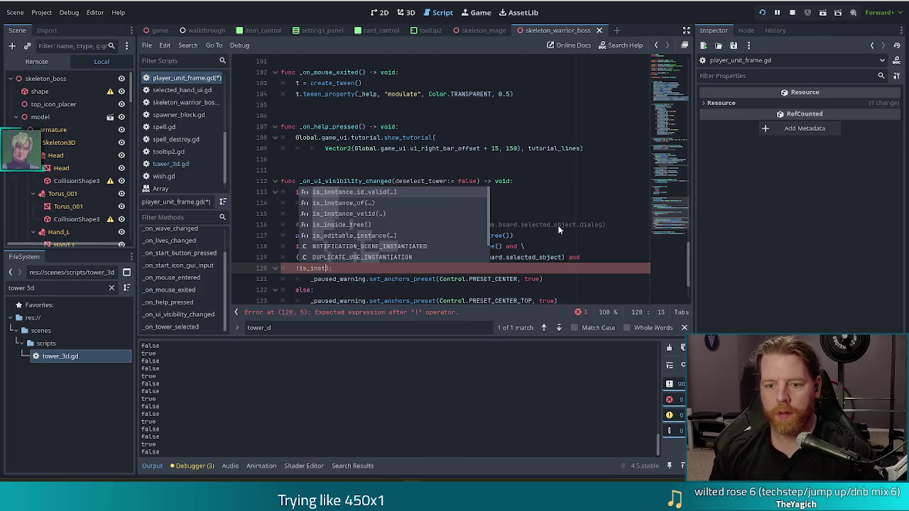
pyautogui.press('Down')
pyautogui.press('Down')
pyautogui.press('Return')
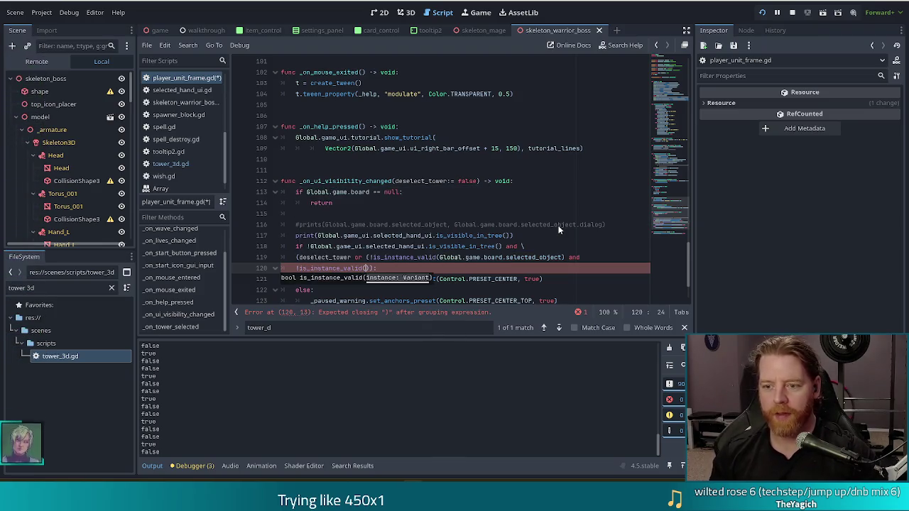
pyautogui.write('Global.gameb')
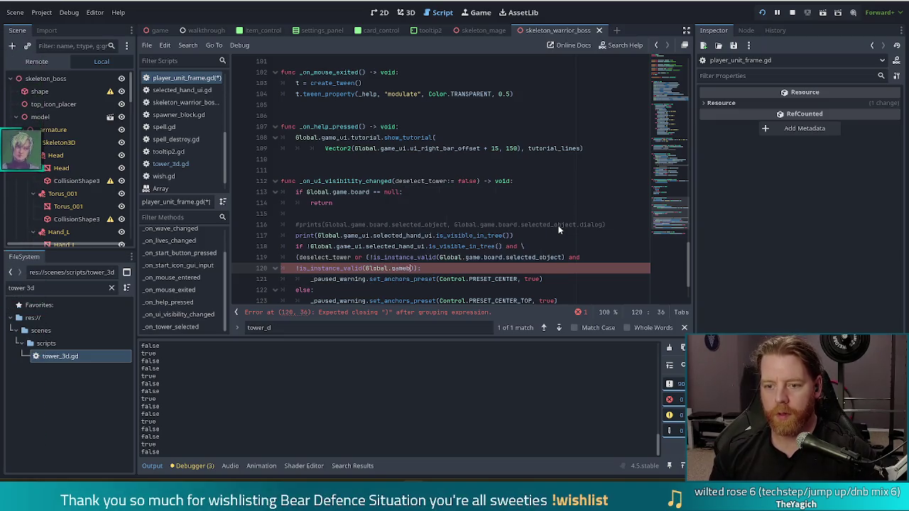
pyautogui.write('.board.se')
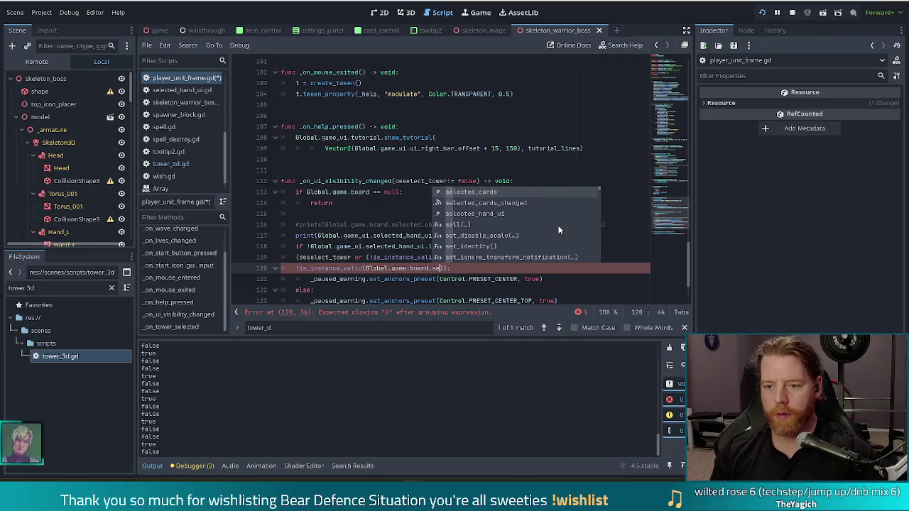
pyautogui.press('Down')
pyautogui.press('Return')
pyautogui.write('.se')
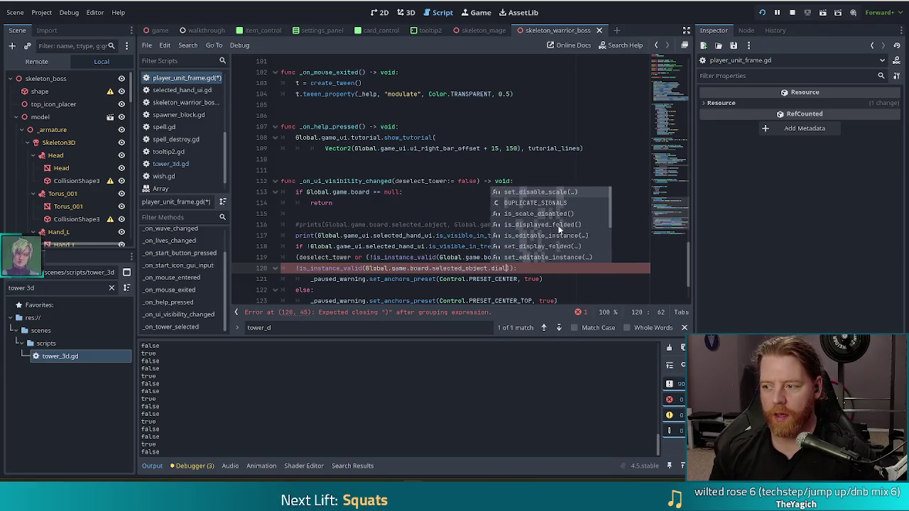
pyautogui.press('Down')
pyautogui.press('Down')
pyautogui.press('Return')
pyautogui.hotkey('ctrl', 'BackSpace')
pyautogui.write('dialog')
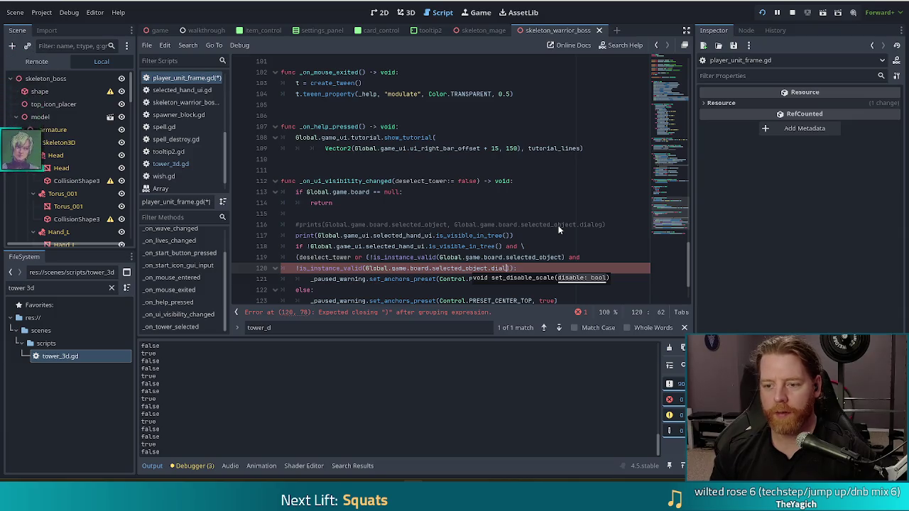
pyautogui.write(')')
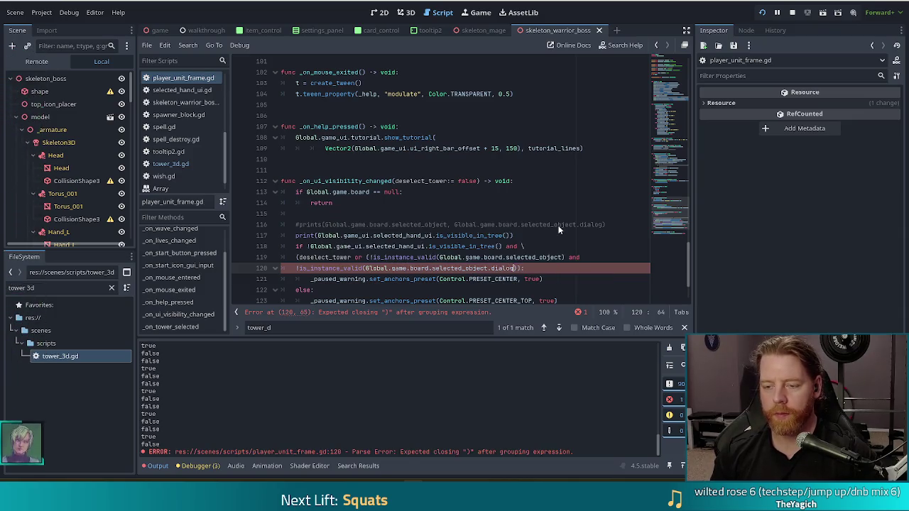
pyautogui.click(471, 268)
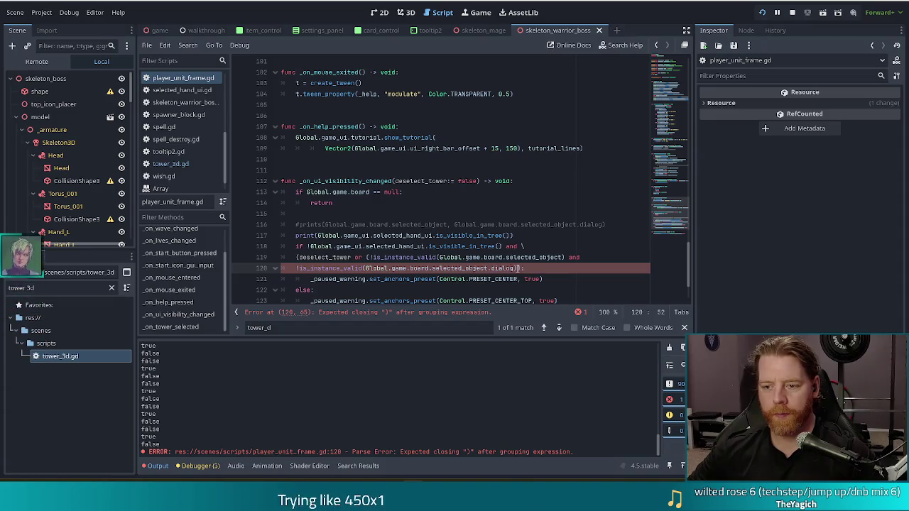
pyautogui.press('Right')
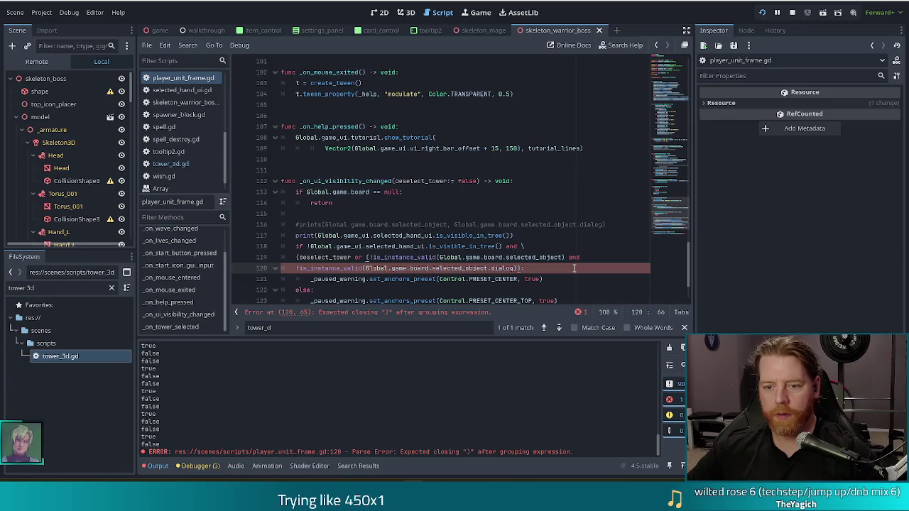
pyautogui.write(')')
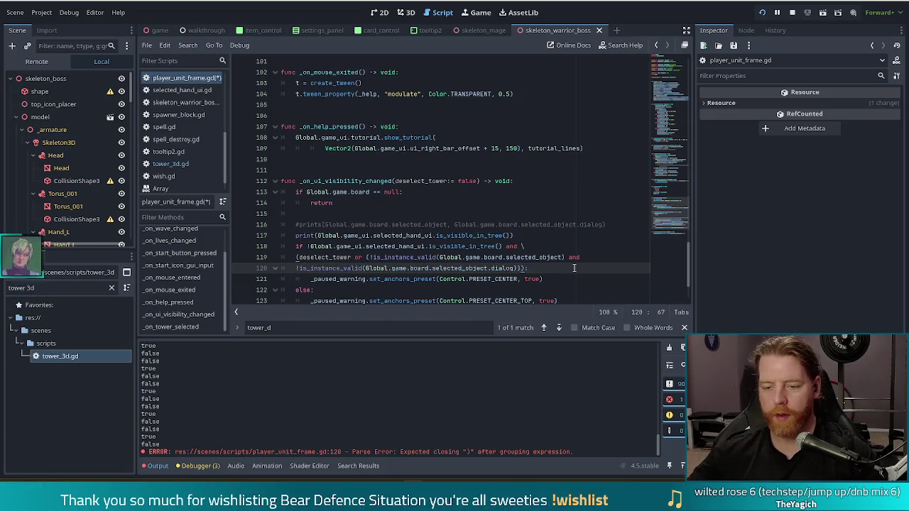
# - Review the two is_instance_valid checks on lines 119–120
pyautogui.click(451, 246)
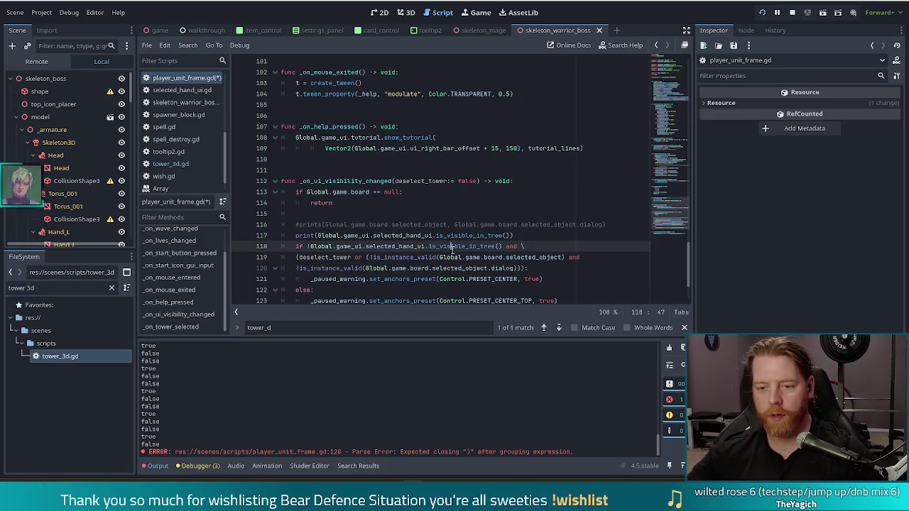
pyautogui.click(338, 257)
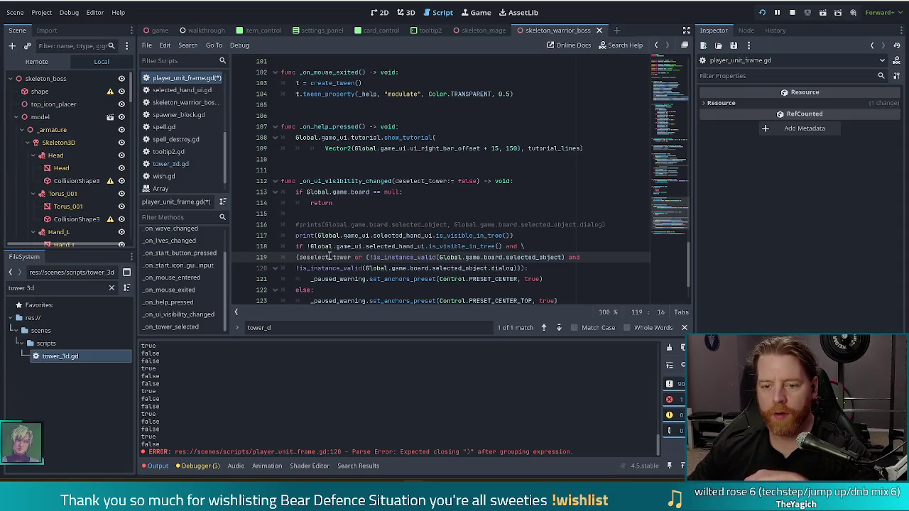
pyautogui.moveTo(383, 257); pyautogui.dragTo(436, 269)
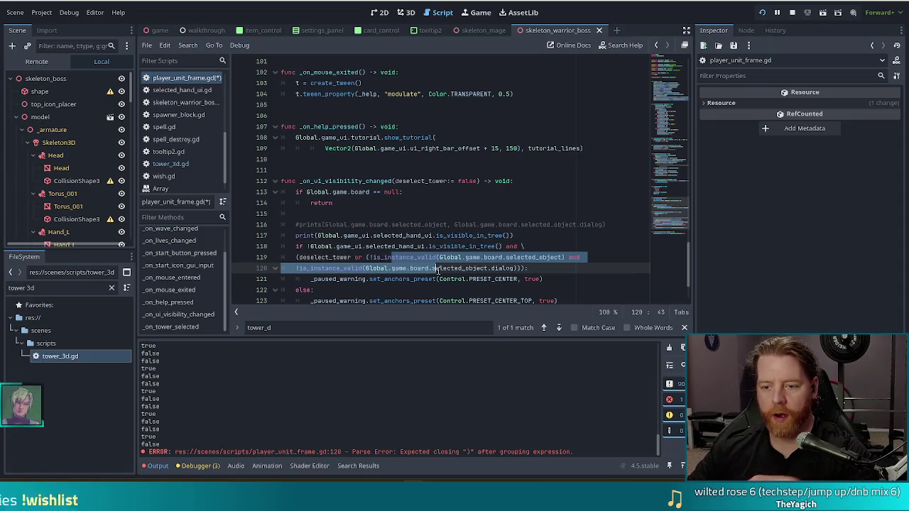
pyautogui.click(329, 257)
pyautogui.moveTo(415, 258); pyautogui.dragTo(427, 268)
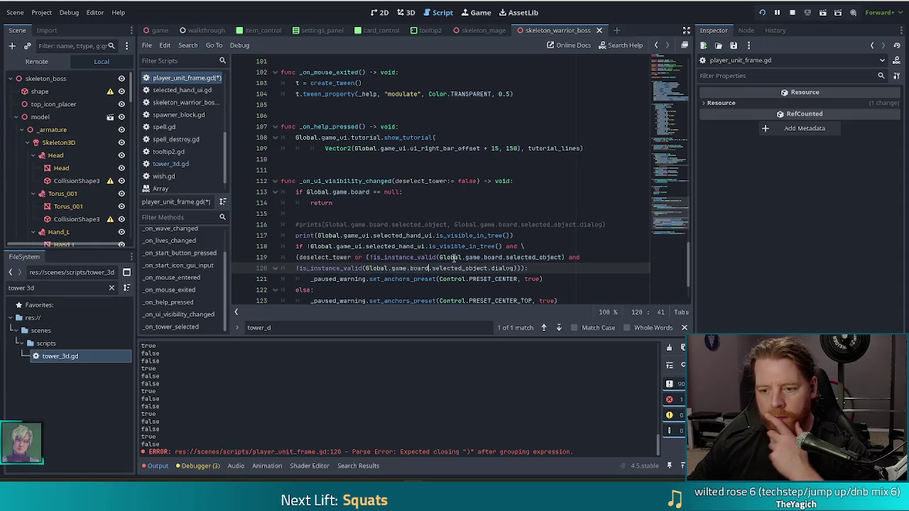
pyautogui.click(456, 257)
pyautogui.click(403, 257)
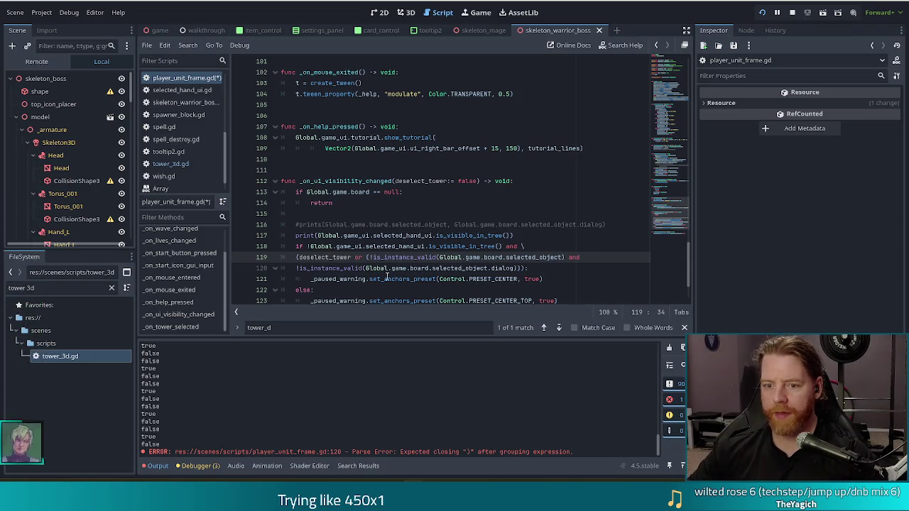
pyautogui.hotkey('alt', 'Tab')
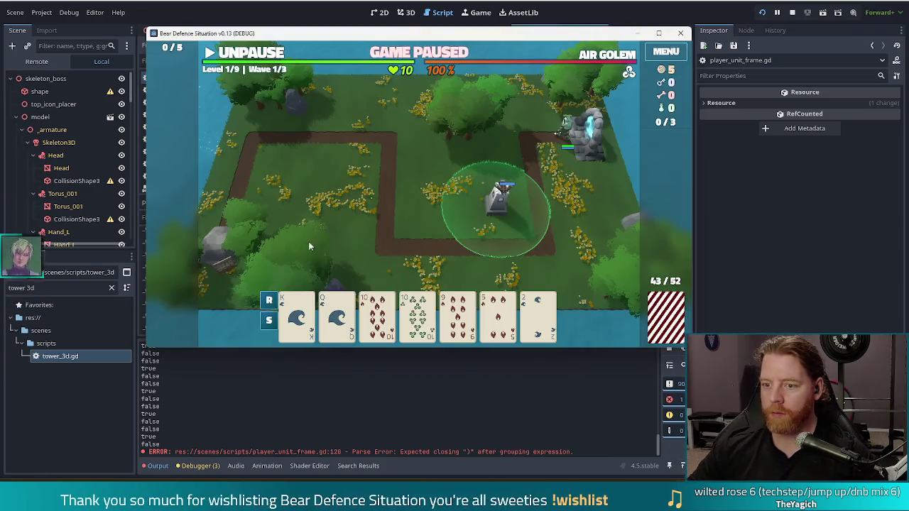
pyautogui.click(499, 199)
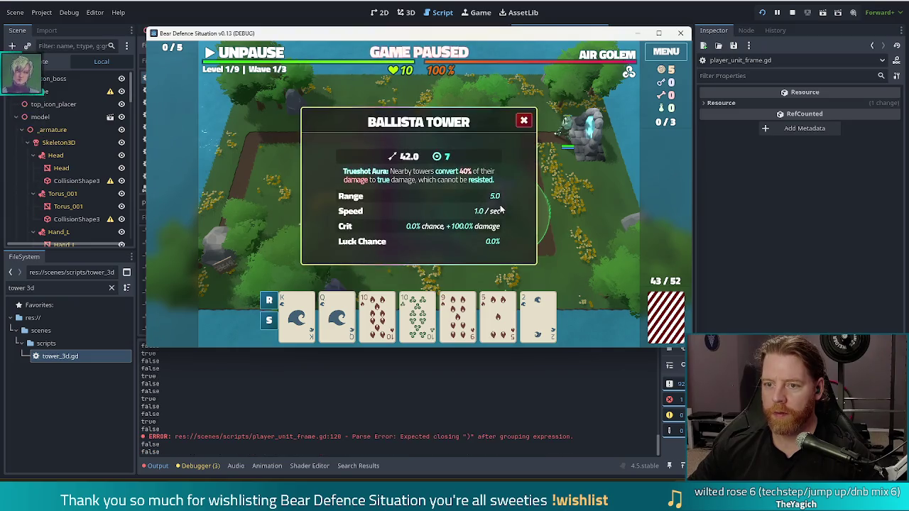
pyautogui.click(523, 121)
pyautogui.moveTo(418, 327)
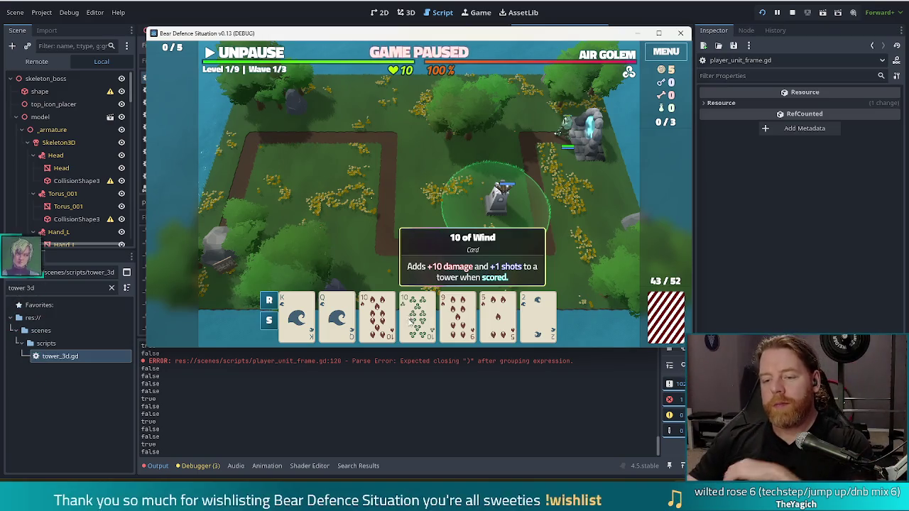
pyautogui.click(410, 323)
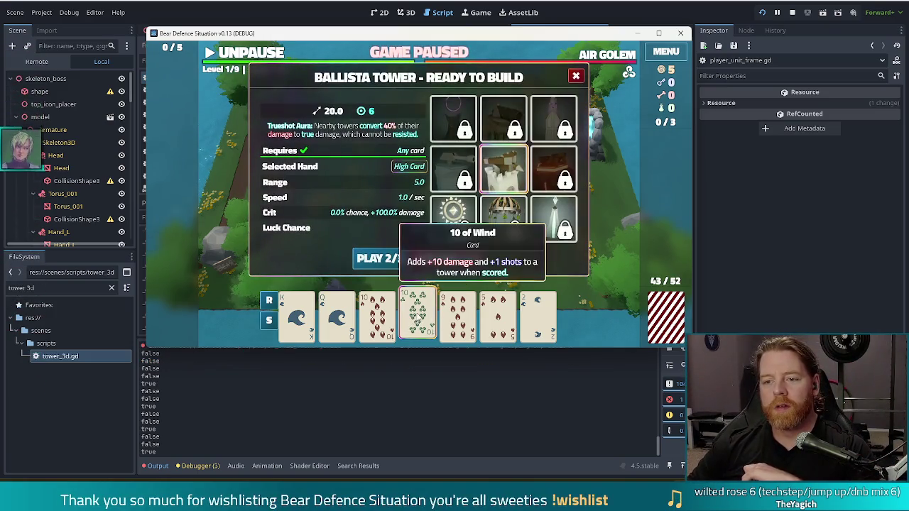
pyautogui.click(418, 318)
pyautogui.hotkey('alt', 'Tab')
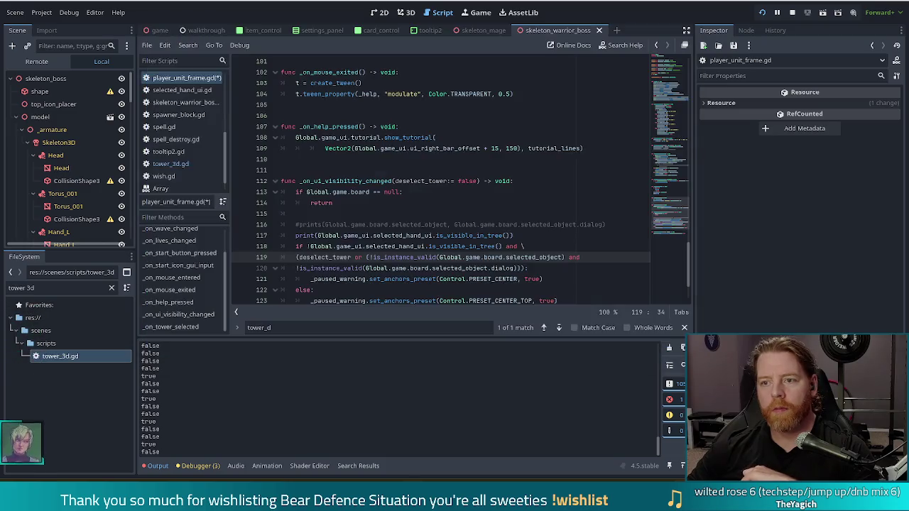
# - Delete the two old debug print lines in _on_ui_visibility_changed
pyautogui.scroll(-2, 368, 269)
pyautogui.click(419, 213)
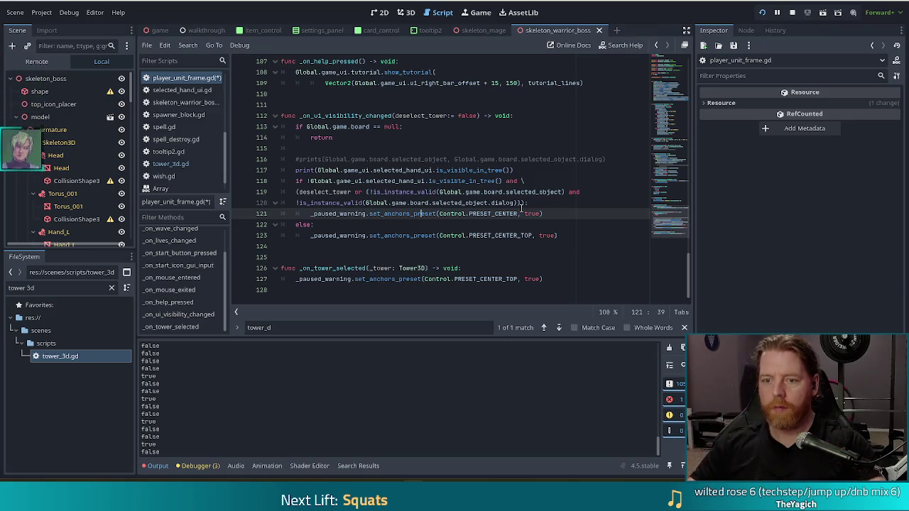
pyautogui.click(537, 172)
pyautogui.moveTo(607, 168); pyautogui.dragTo(618, 145)
pyautogui.press('BackSpace')
# - Print the copied two-line condition on a new line above the if, then save player_unit_frame.gd
pyautogui.click(466, 181)
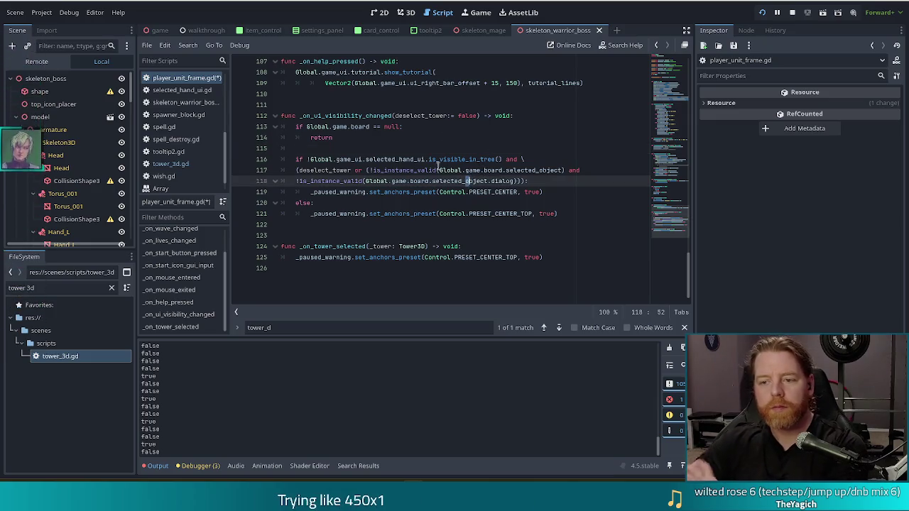
pyautogui.moveTo(296, 169)
pyautogui.mouseDown()
pyautogui.moveTo(512, 192)
pyautogui.moveTo(528, 182)
pyautogui.mouseUp()
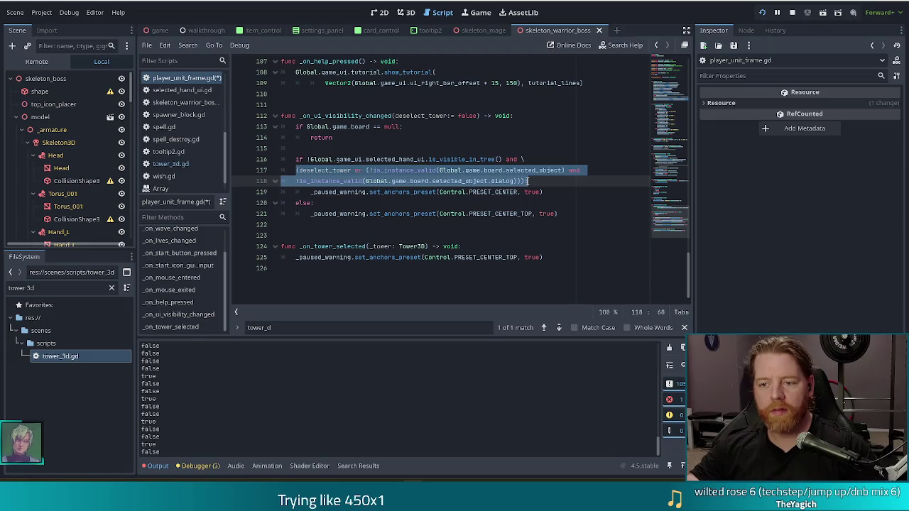
pyautogui.click(391, 149)
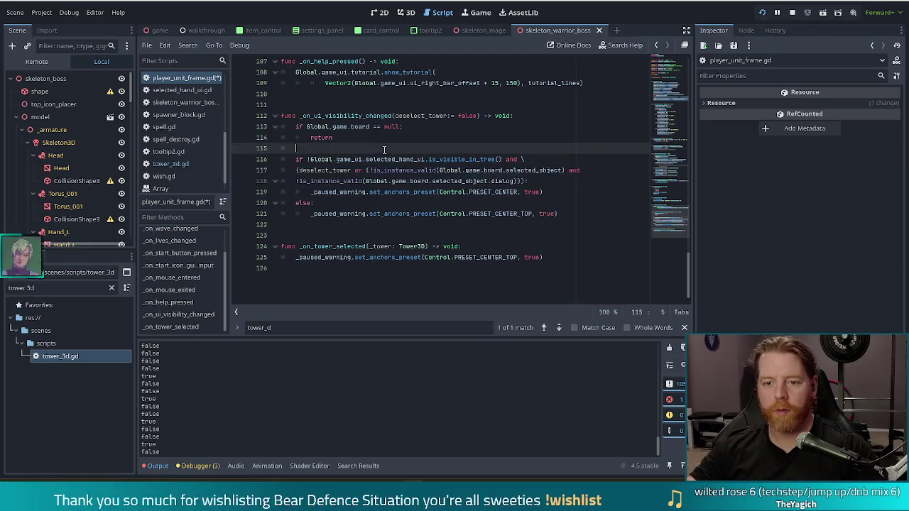
pyautogui.press('Return')
pyautogui.write('print(')
pyautogui.write('(deselect_tower or (!is_instance_valid(Global.game.board.selected_object) and \t!is_instance_valid(Global.game.board.selected_object.dialog)))')
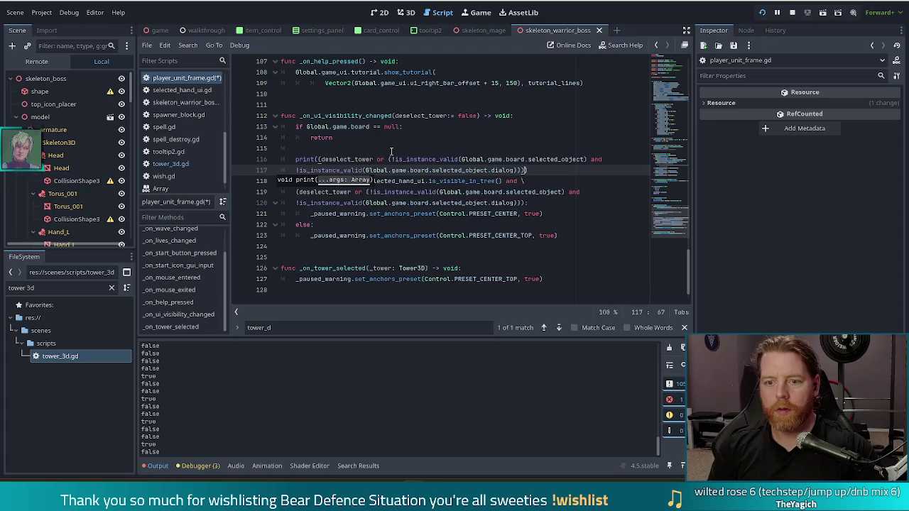
pyautogui.hotkey('ctrl', 's')
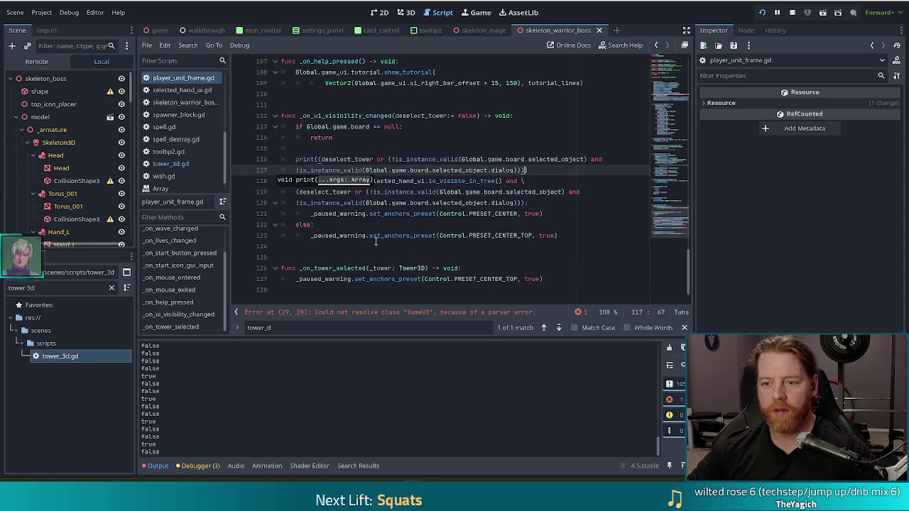
pyautogui.click(429, 226)
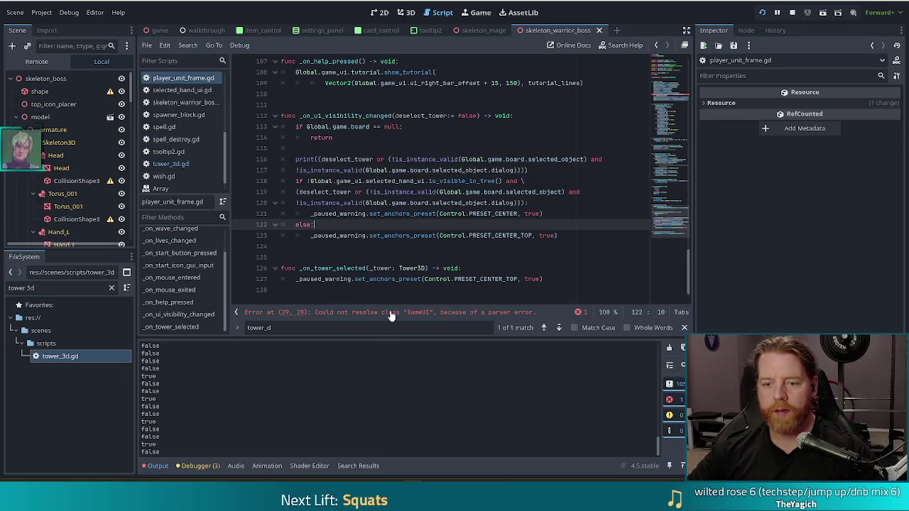
# - Jump to the parser error on line 29 and inspect the GameUI class name
pyautogui.click(392, 315)
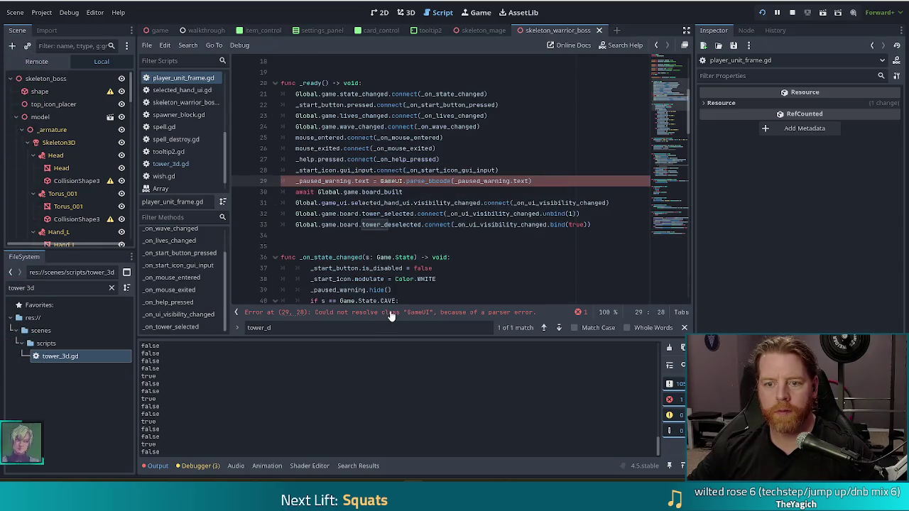
pyautogui.click(427, 181)
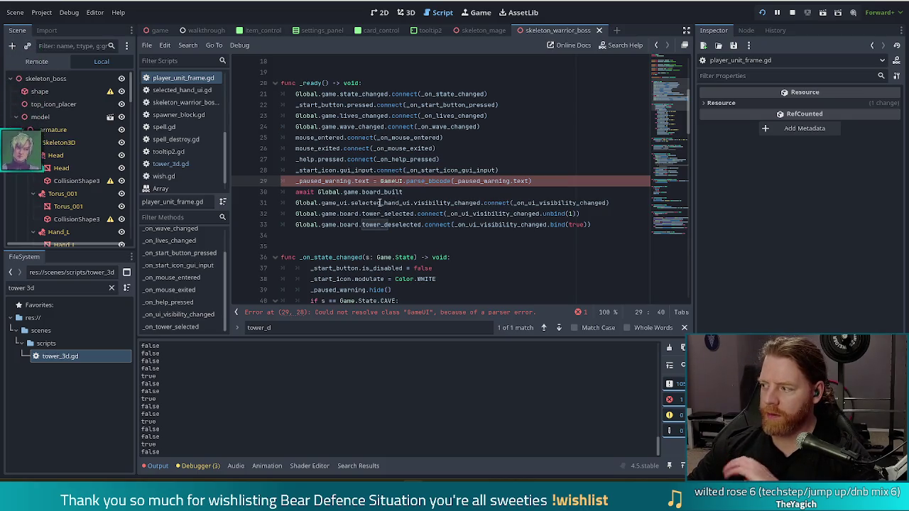
pyautogui.moveTo(226, 152); pyautogui.dragTo(226, 118)
pyautogui.scroll(-1, 226, 91)
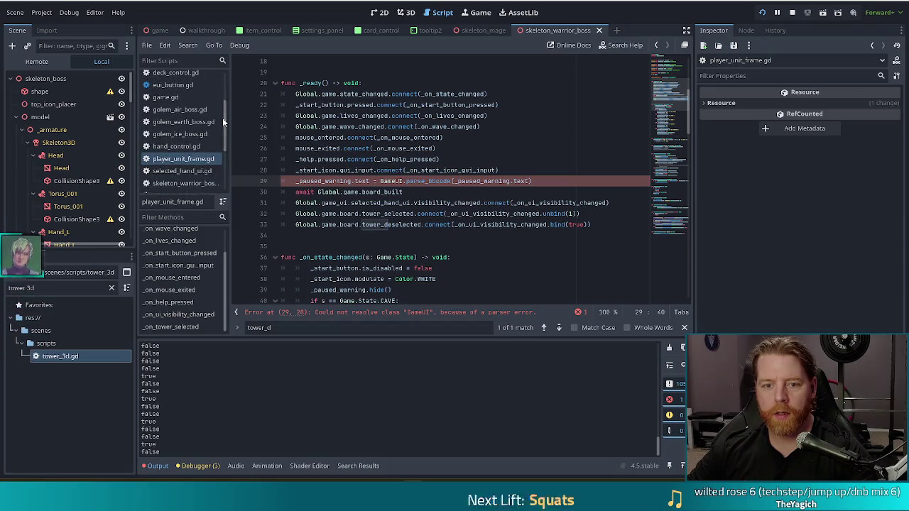
pyautogui.doubleClick(391, 181)
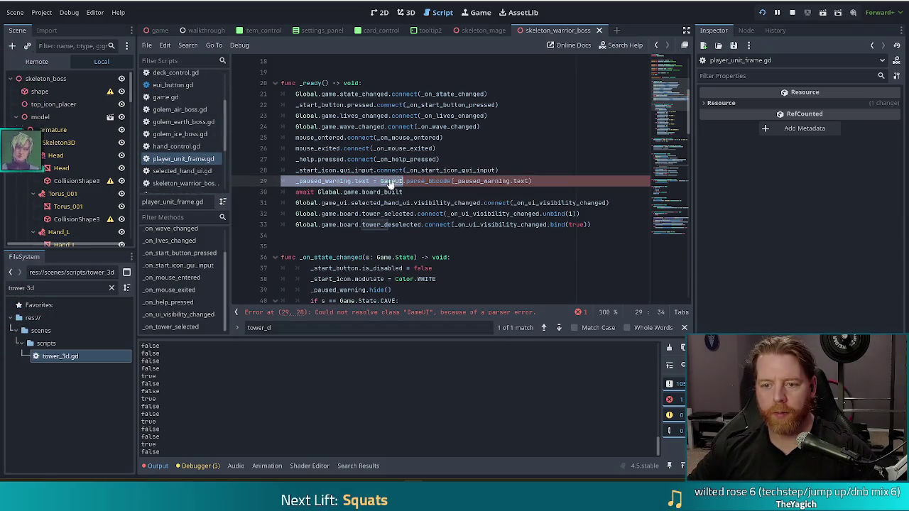
# - Open game_ui.gd, then go back to player_unit_frame.gd's visibility handler
pyautogui.keyDown('ctrl'); pyautogui.click(391, 181); pyautogui.keyUp('ctrl')
pyautogui.click(364, 148)
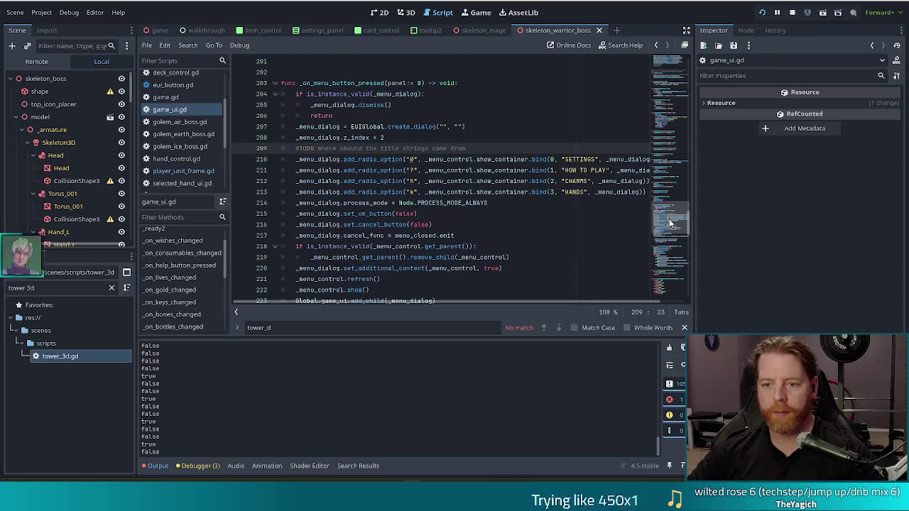
pyautogui.moveTo(669, 218); pyautogui.dragTo(674, 58)
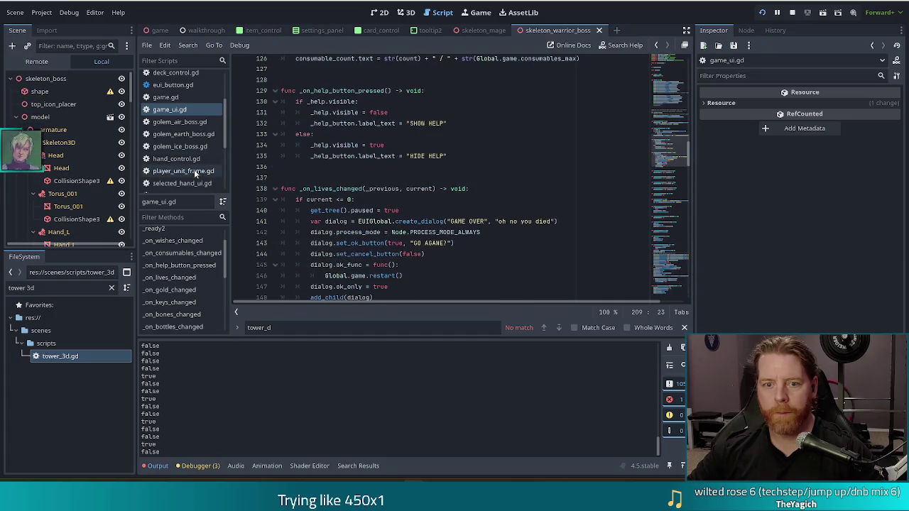
pyautogui.click(196, 171)
pyautogui.click(441, 181)
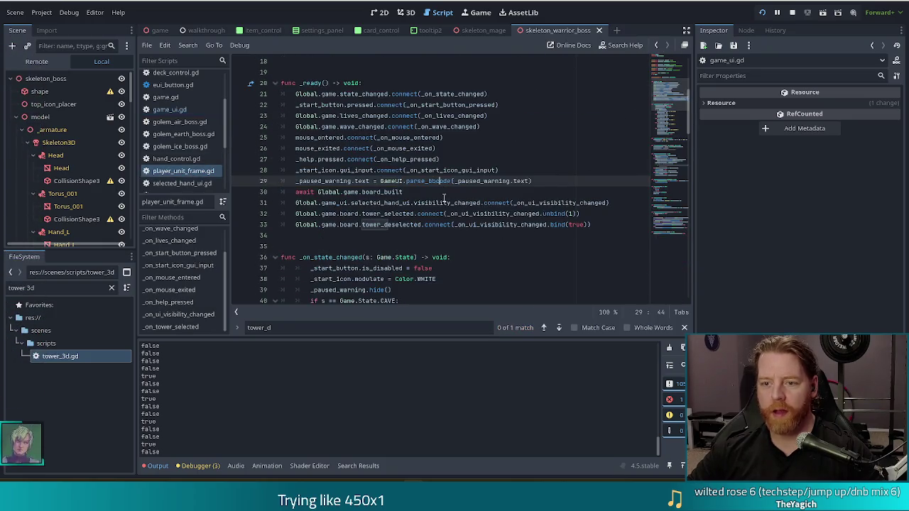
pyautogui.click(673, 181)
pyautogui.moveTo(674, 181); pyautogui.dragTo(673, 235)
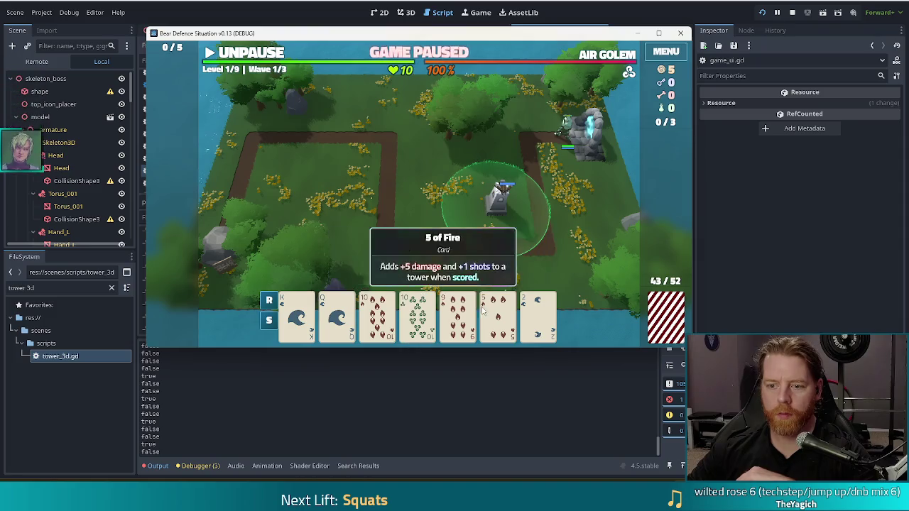
pyautogui.click(460, 314)
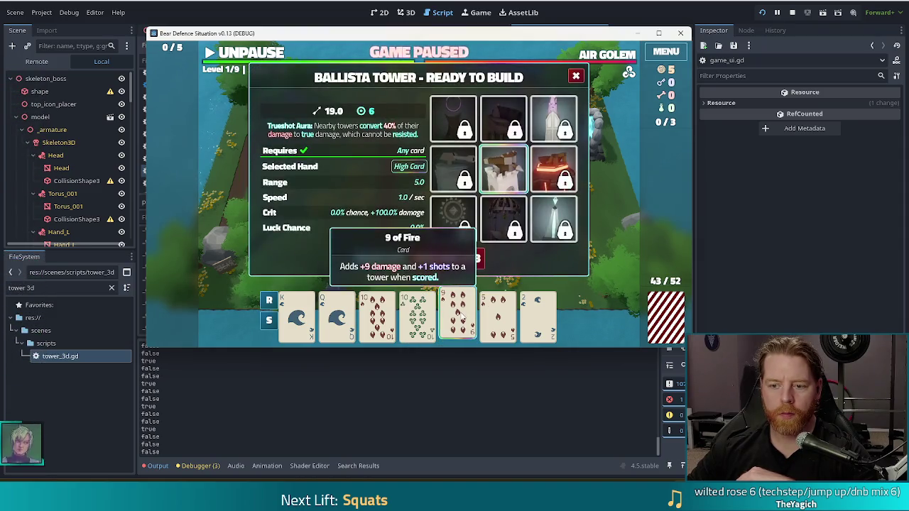
pyautogui.click(460, 314)
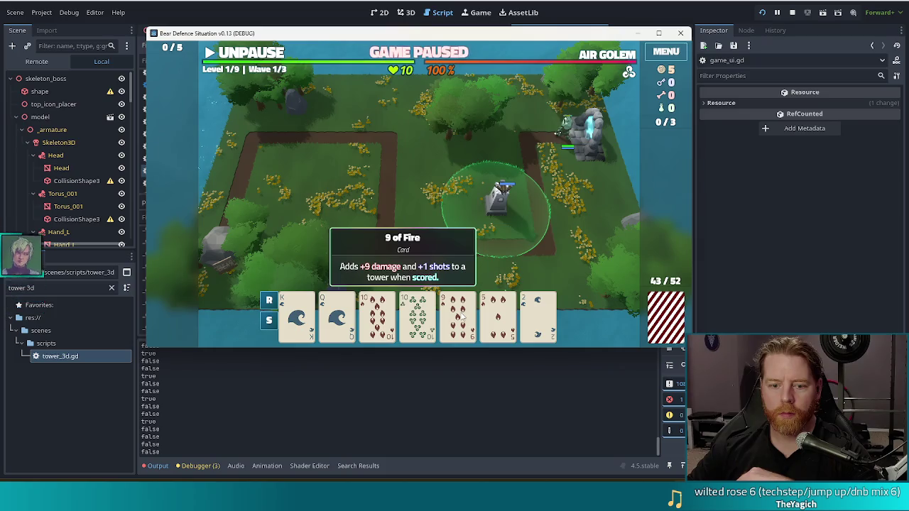
pyautogui.click(463, 316)
pyautogui.click(463, 316)
pyautogui.click(463, 316)
pyautogui.click(463, 316)
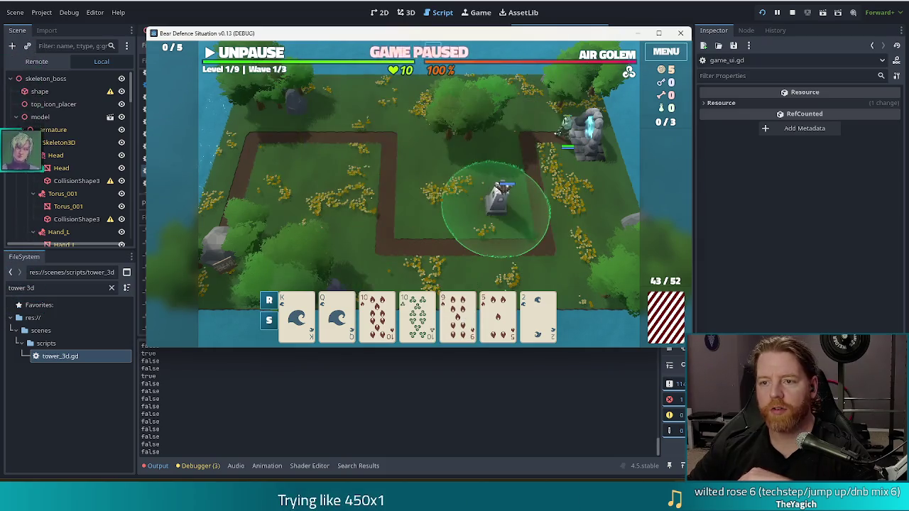
pyautogui.hotkey('alt', 'Tab')
pyautogui.click(377, 203)
pyautogui.click(329, 191)
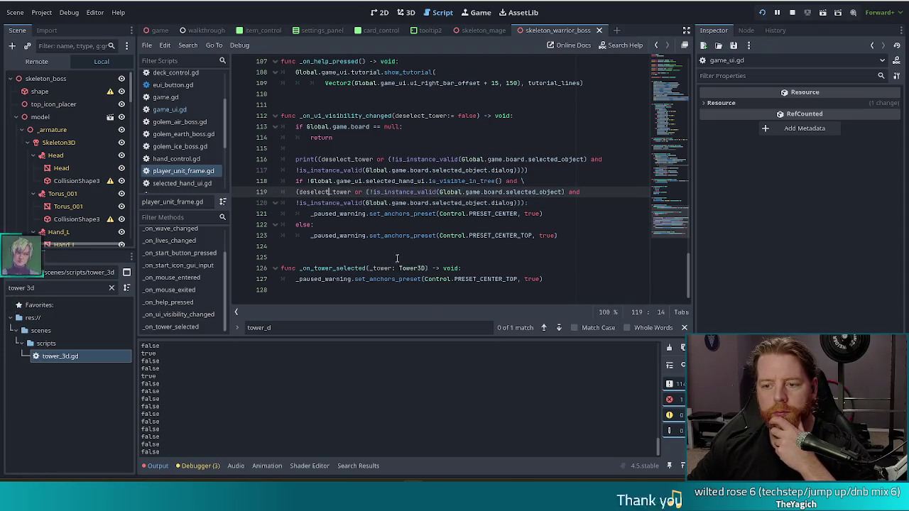
# - Change print to prints and replace the 'or' and 'and' in lines 116–117 with commas
pyautogui.click(364, 171)
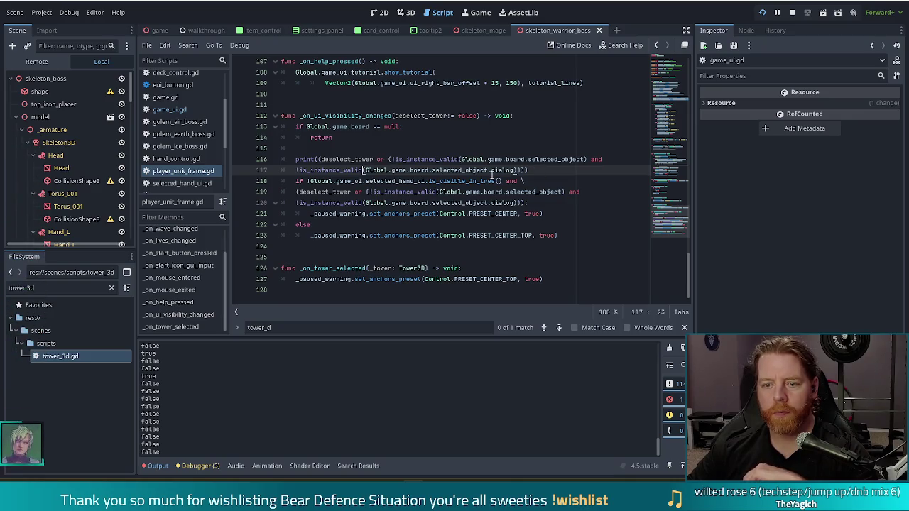
pyautogui.click(314, 159)
pyautogui.write('s')
pyautogui.click(394, 159)
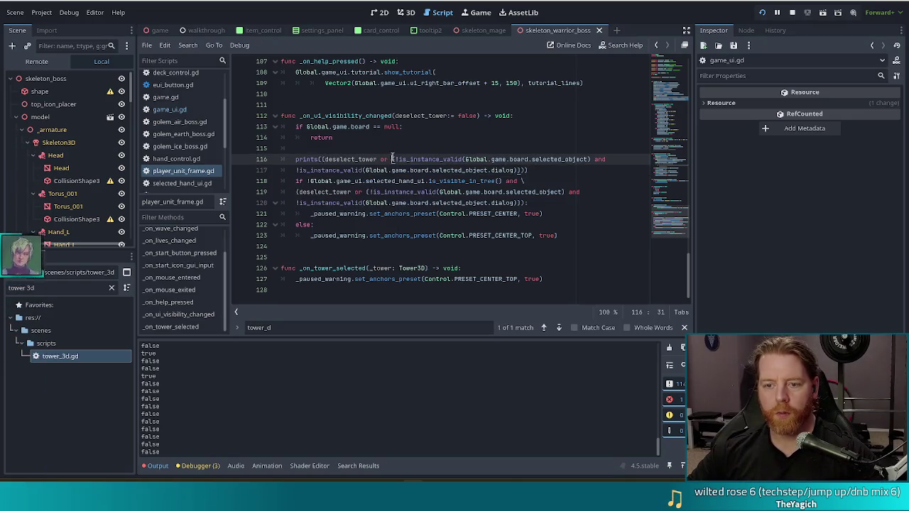
pyautogui.press('BackSpace')
pyautogui.press('BackSpace')
pyautogui.press('BackSpace')
pyautogui.write(', (')
pyautogui.doubleClick(593, 159)
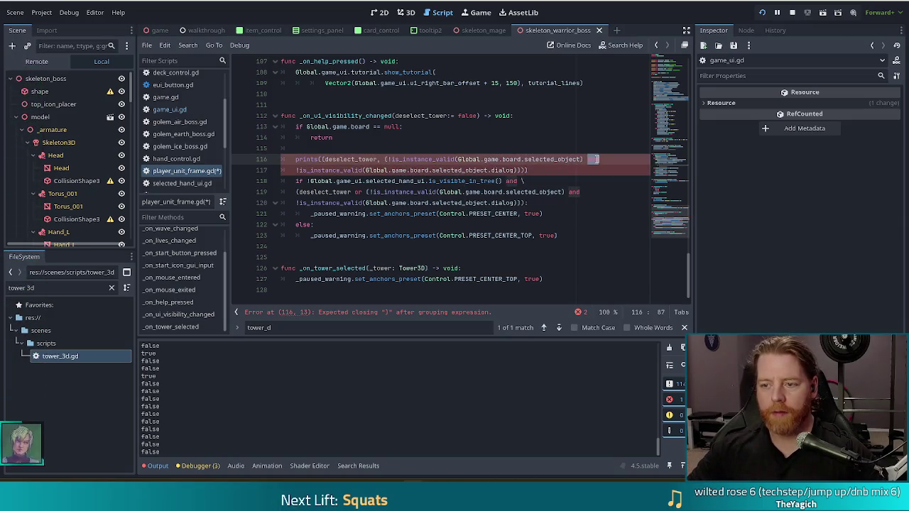
pyautogui.write(',')
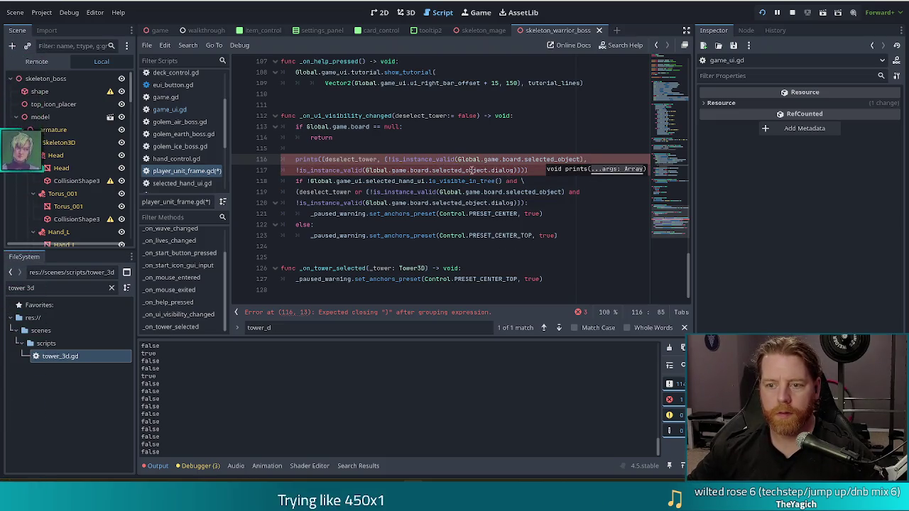
pyautogui.click(529, 171)
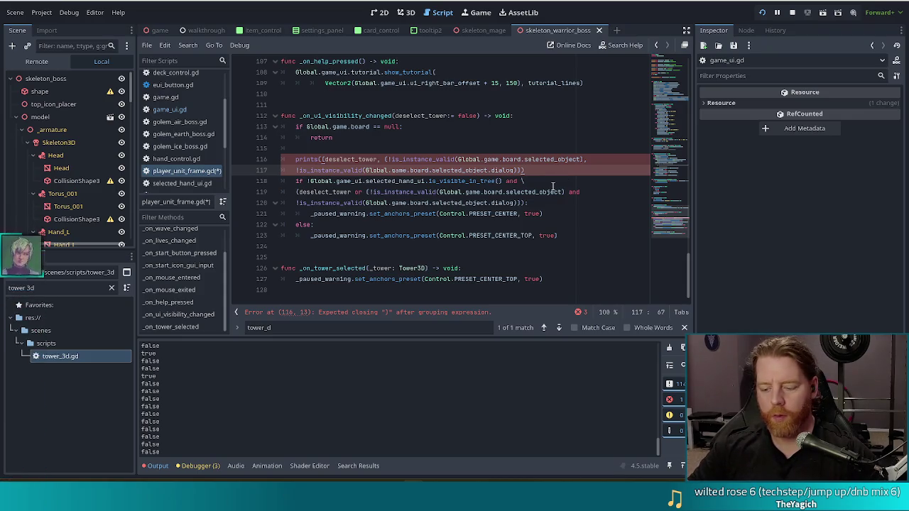
pyautogui.write(')')
# - Remove surplus brackets on lines 116–117 and save to check for parse errors
pyautogui.click(329, 159)
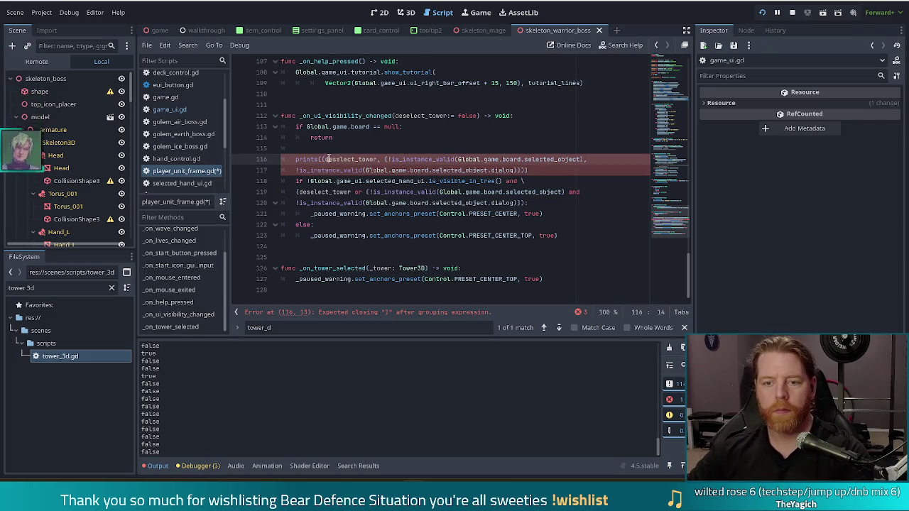
pyautogui.press('BackSpace')
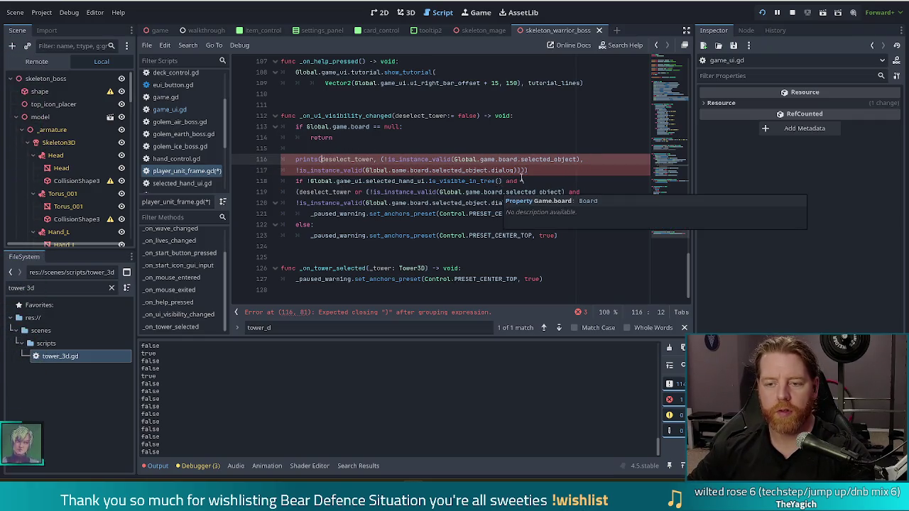
pyautogui.click(545, 171)
pyautogui.press('BackSpace')
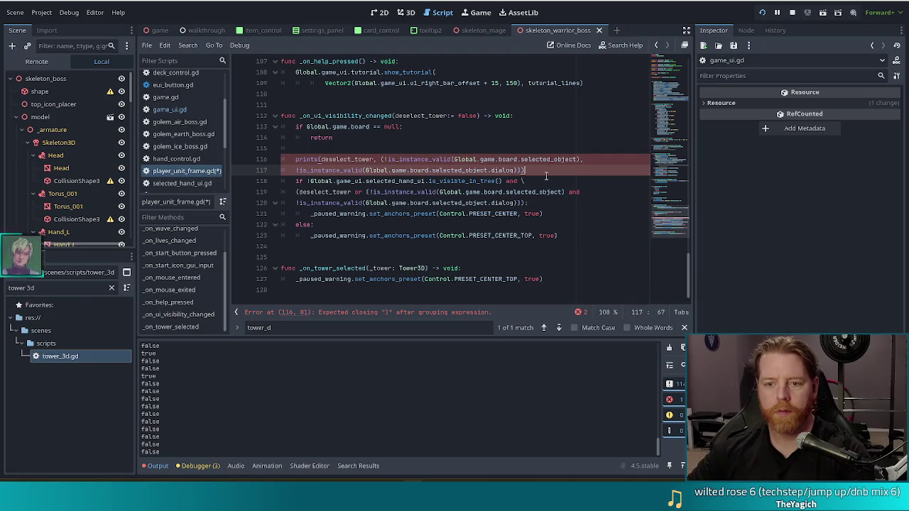
pyautogui.hotkey('ctrl', 's')
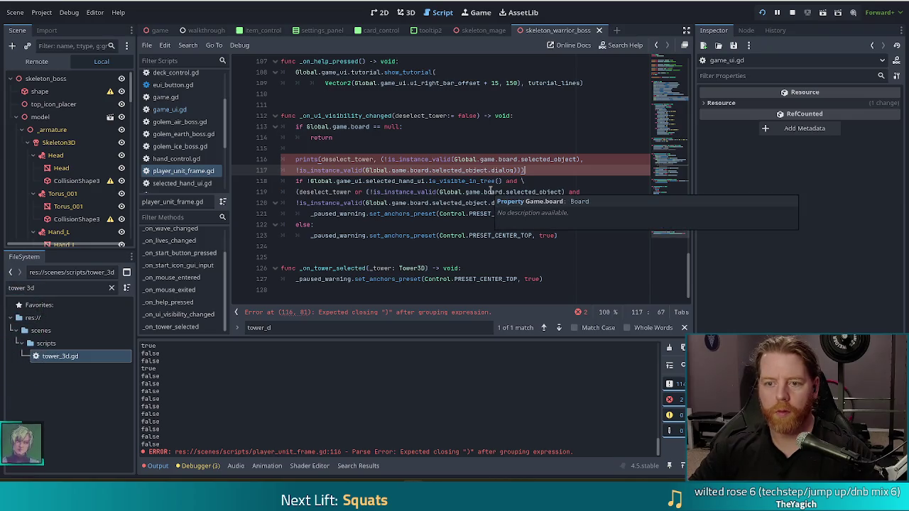
pyautogui.press('Left')
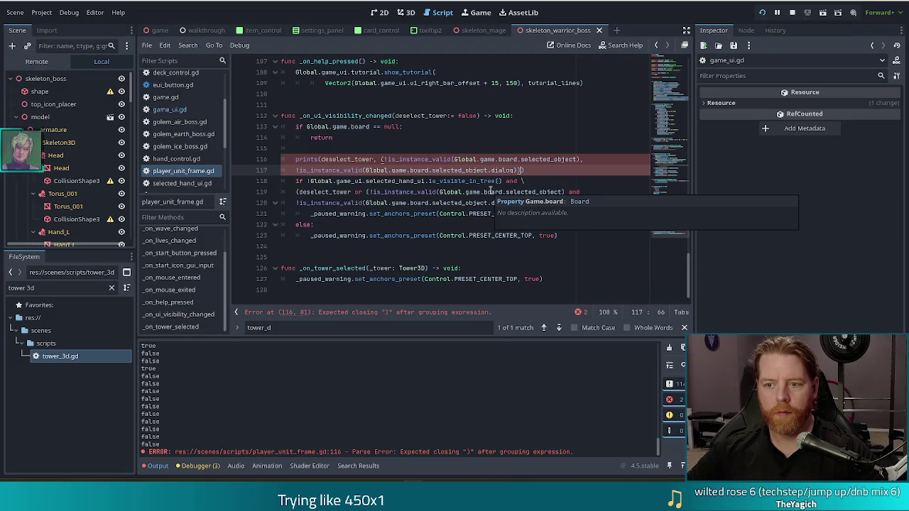
pyautogui.press('Left')
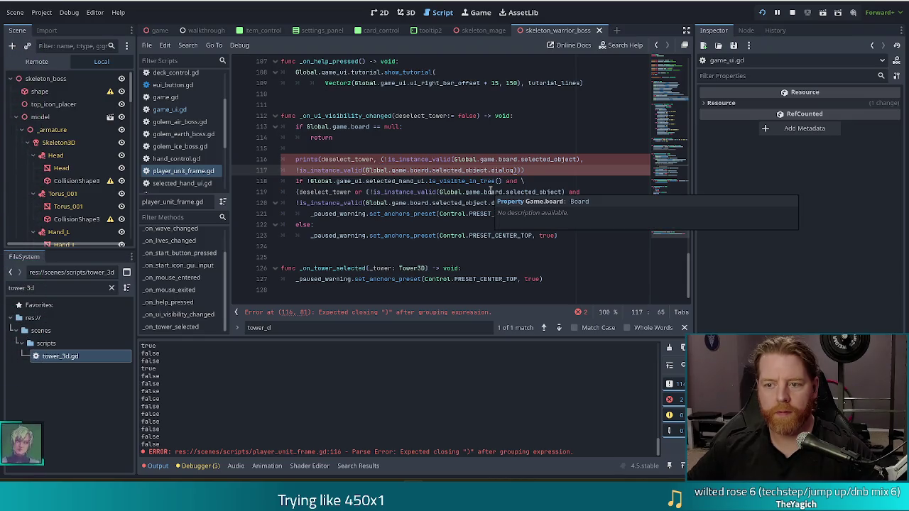
pyautogui.write('))')
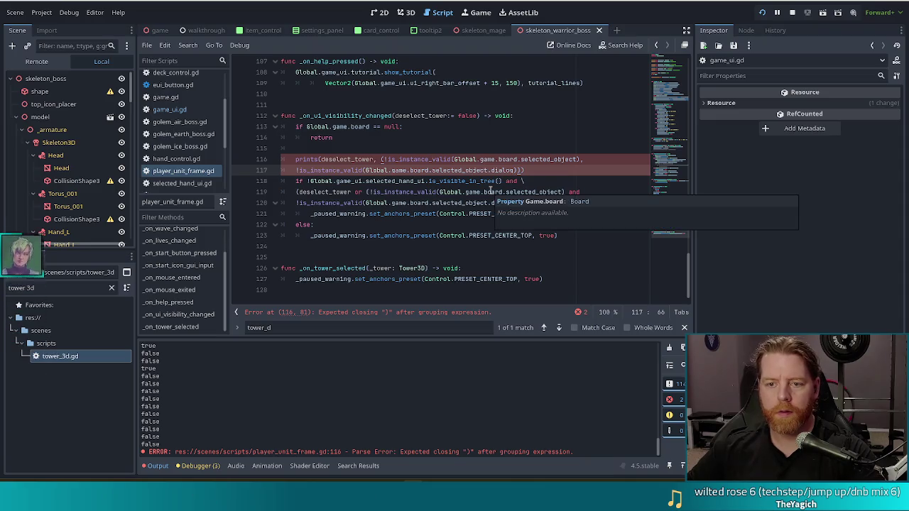
pyautogui.press('BackSpace')
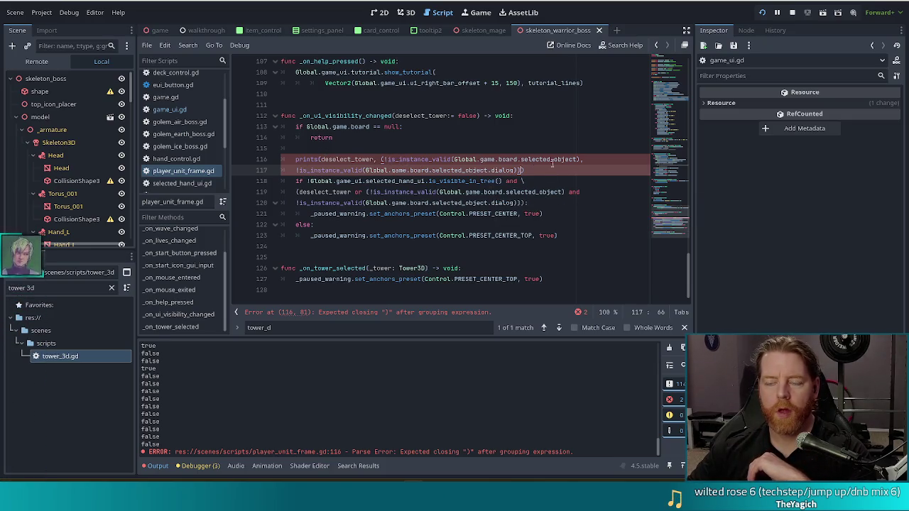
# - Drop the remaining grouping parentheses and put a comma between the two is_instance_valid checks
pyautogui.click(383, 159)
pyautogui.press('BackSpace')
pyautogui.click(576, 159)
pyautogui.press('BackSpace')
pyautogui.press('BackSpace')
pyautogui.write(',')
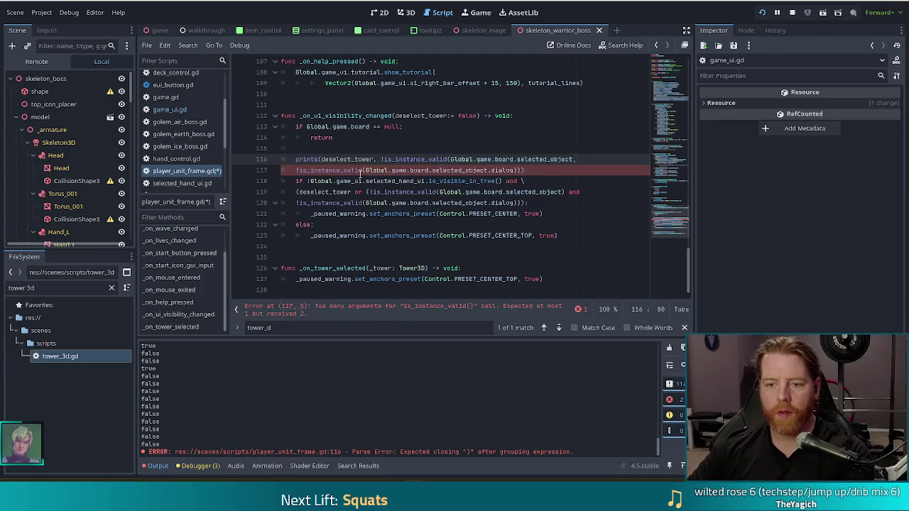
pyautogui.click(525, 170)
pyautogui.press('BackSpace')
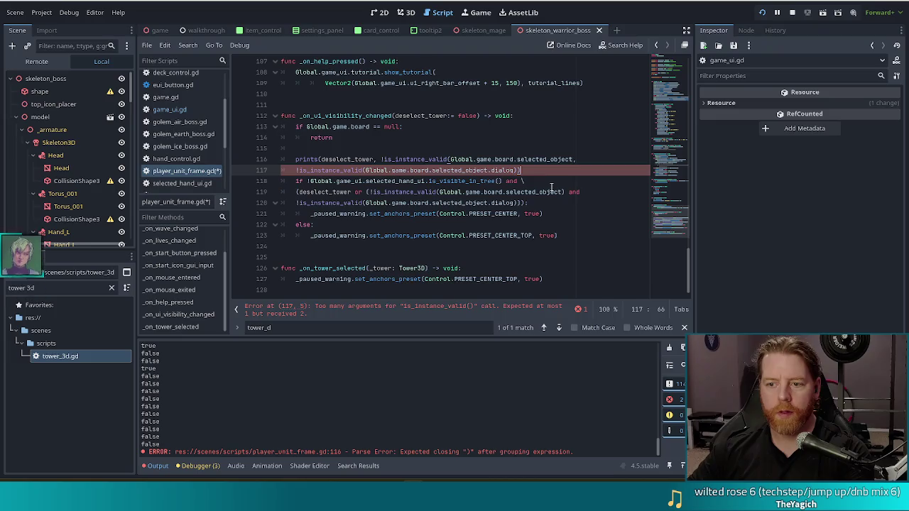
pyautogui.click(450, 159)
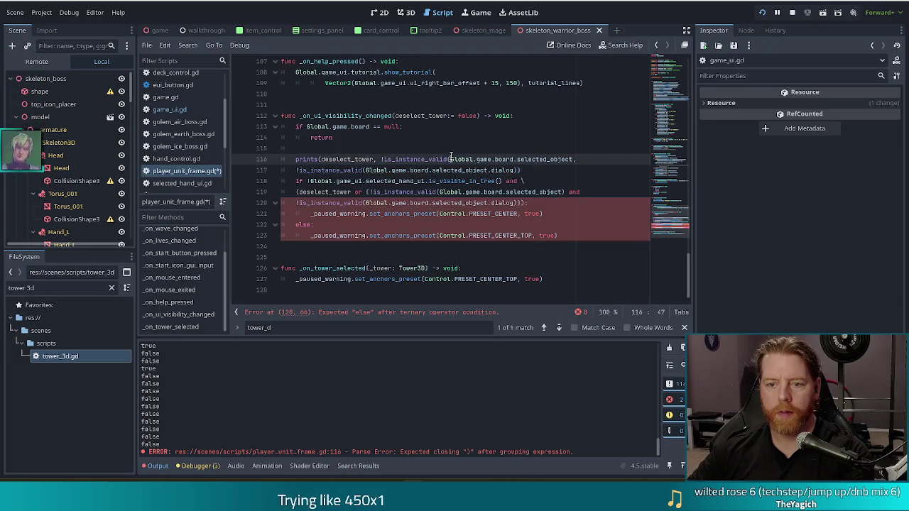
# - Delete the trailing 'and' that ends line 119's deselect_tower condition
pyautogui.click(532, 171)
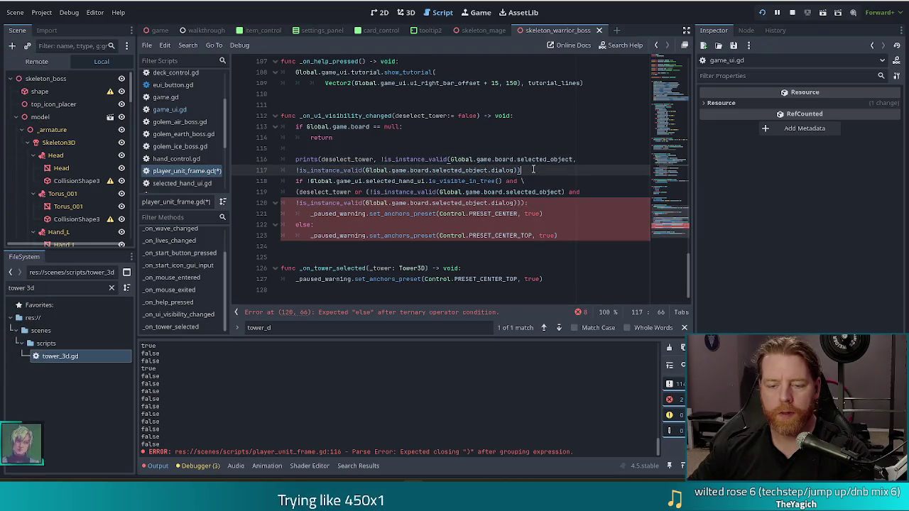
pyautogui.click(527, 213)
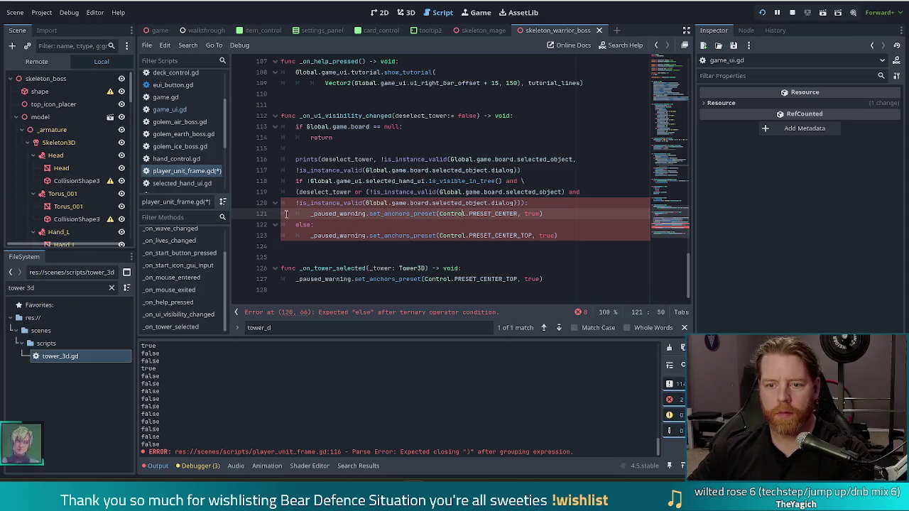
pyautogui.click(370, 213)
pyautogui.click(397, 192)
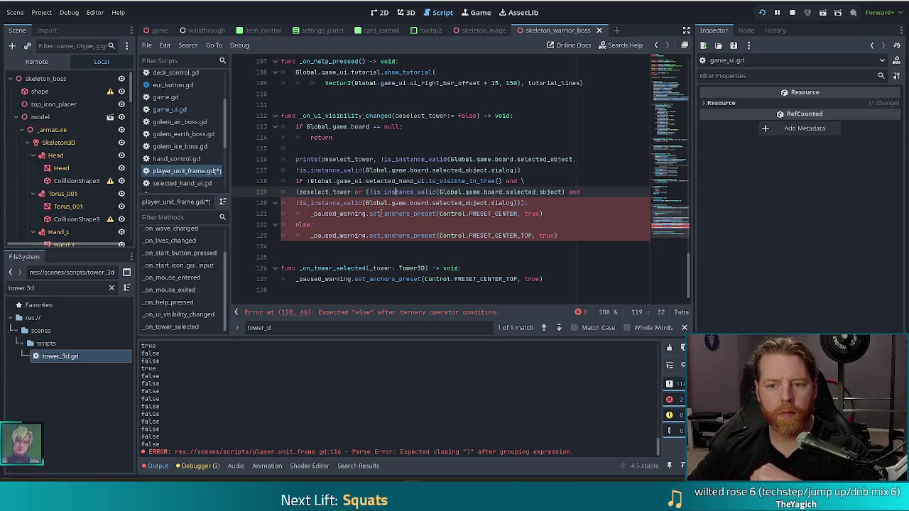
pyautogui.click(520, 192)
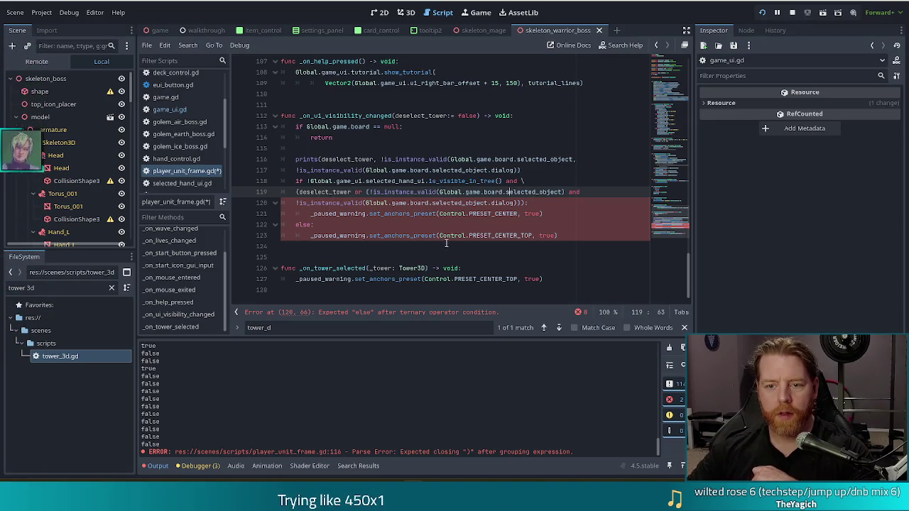
pyautogui.click(335, 211)
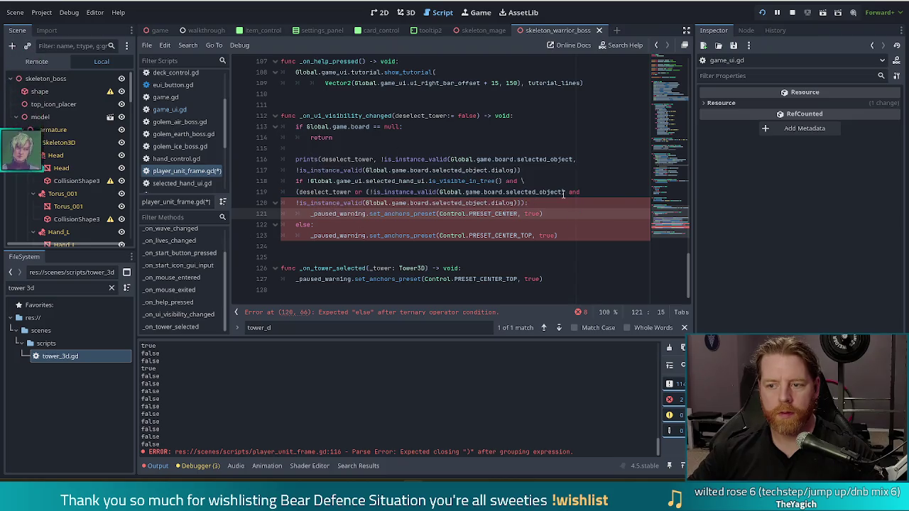
pyautogui.click(595, 193)
pyautogui.press('BackSpace')
pyautogui.press('BackSpace')
pyautogui.press('BackSpace')
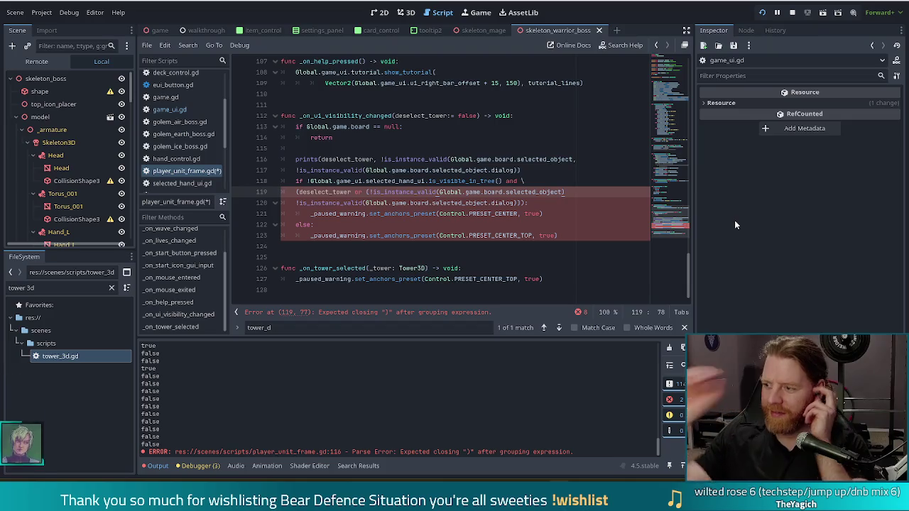
# - Close the deselect_tower condition on line 119 with an extra ')'
pyautogui.click(387, 202)
pyautogui.click(573, 190)
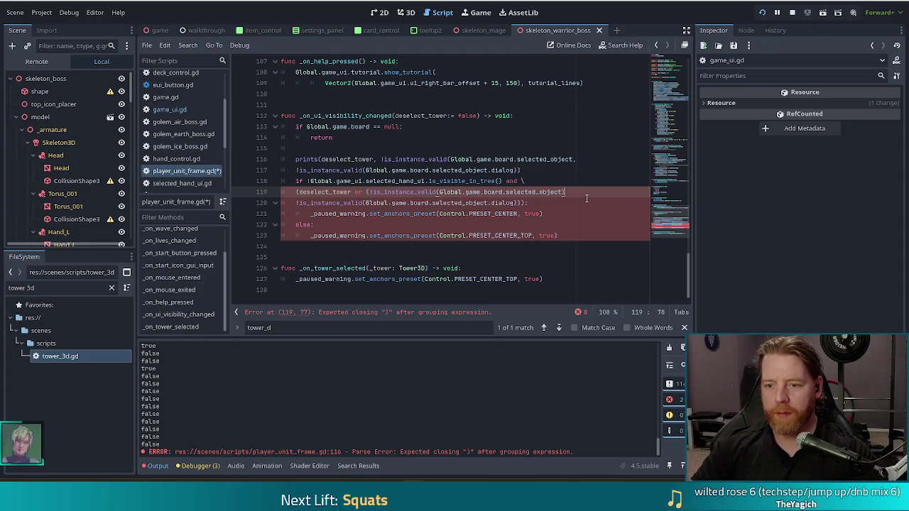
pyautogui.write(')')
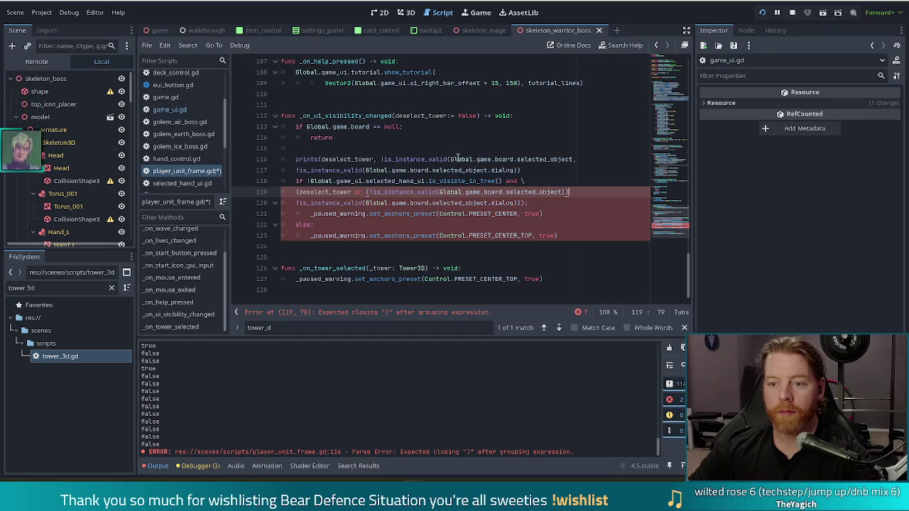
# - Insert a blank line after the prints call, before the if statement
pyautogui.click(538, 179)
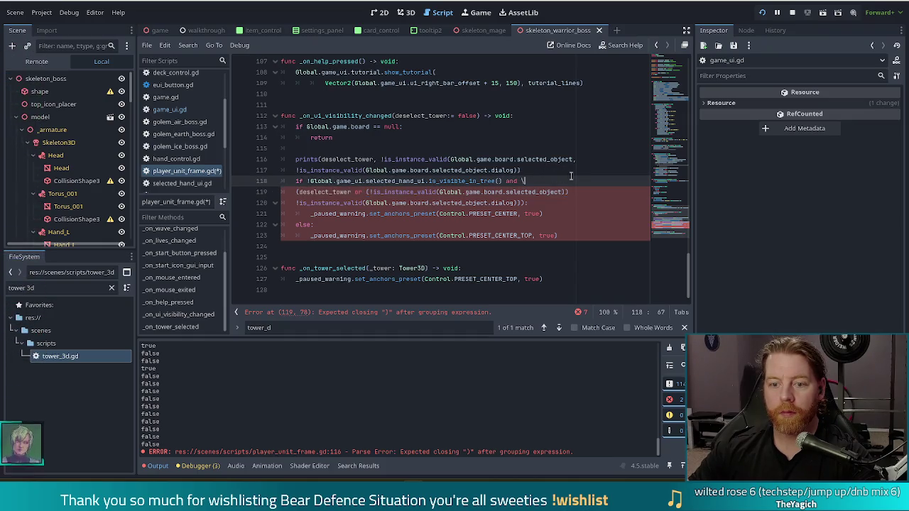
pyautogui.click(588, 191)
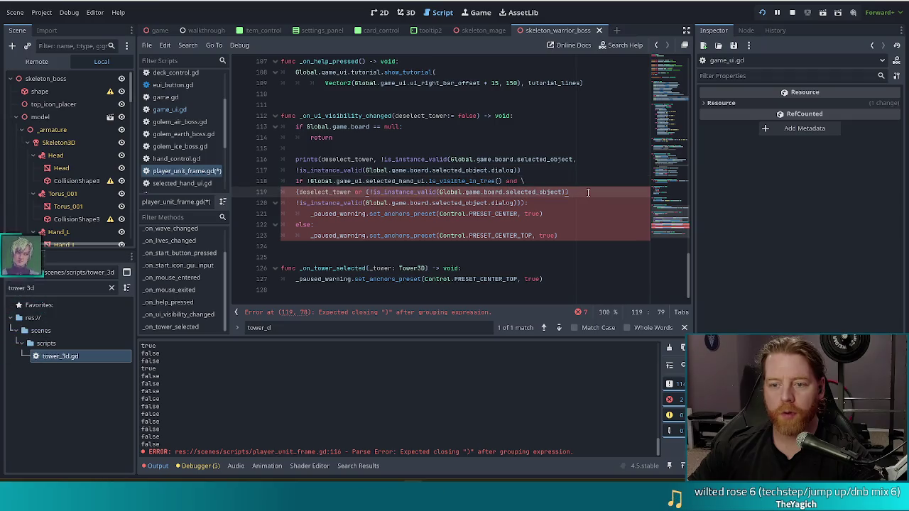
pyautogui.click(540, 173)
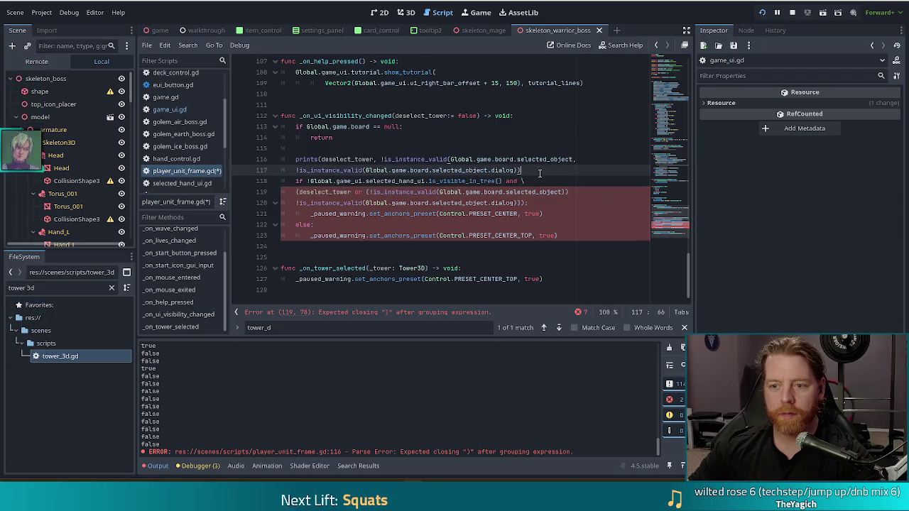
pyautogui.press('Return')
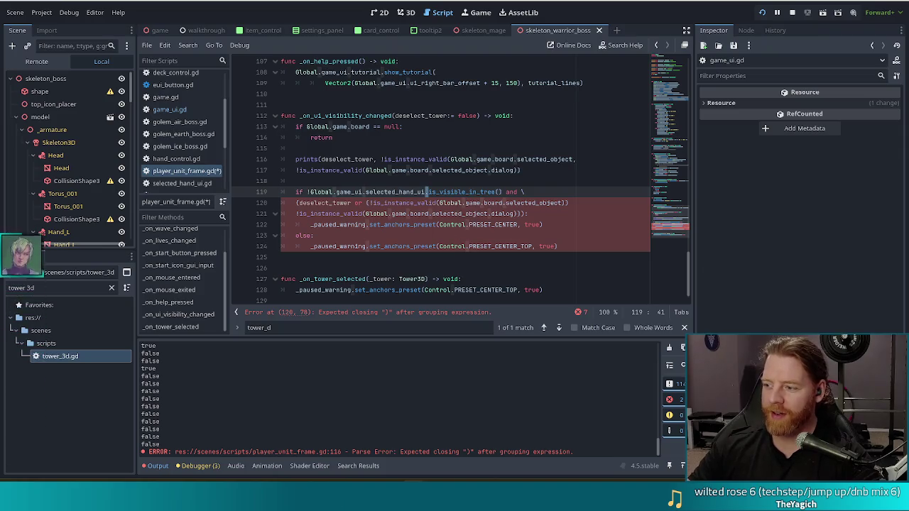
# - Add a closing ')' to the end of the dialog check line
pyautogui.click(568, 248)
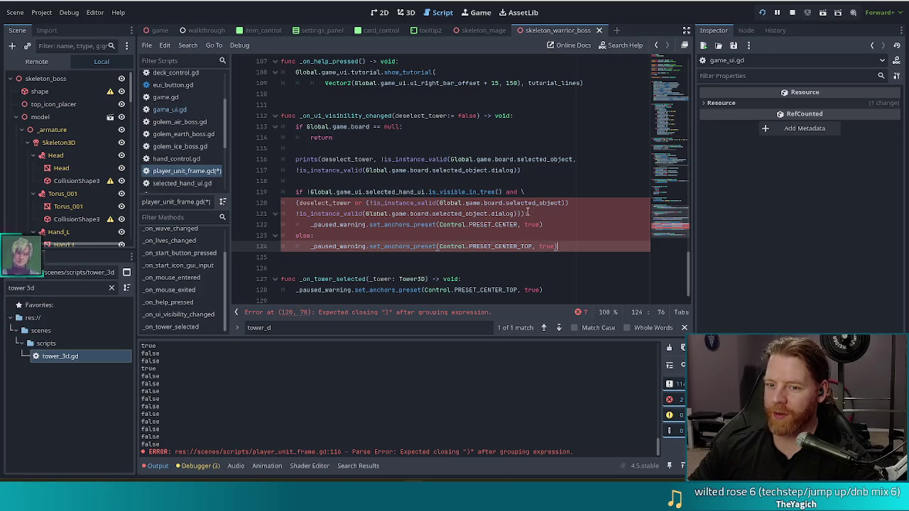
pyautogui.click(509, 226)
pyautogui.moveTo(366, 203); pyautogui.dragTo(364, 192)
pyautogui.click(568, 191)
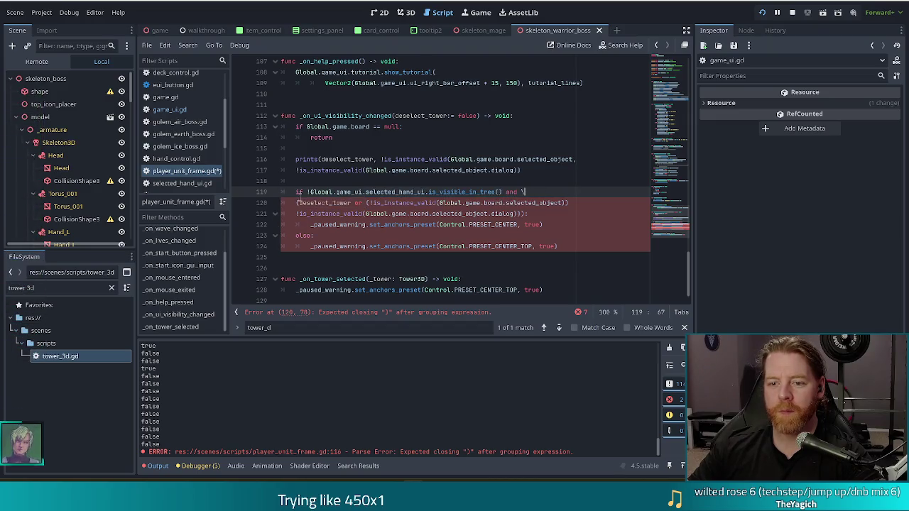
pyautogui.click(529, 214)
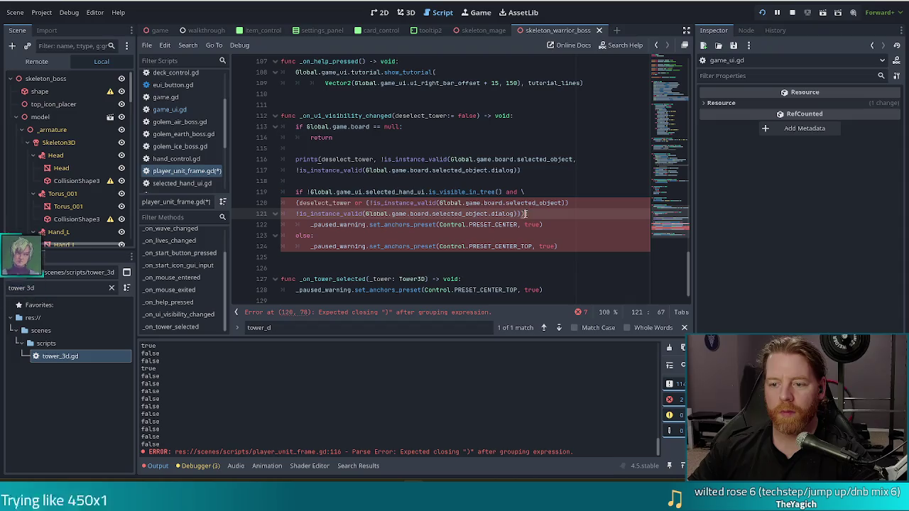
pyautogui.write('):')
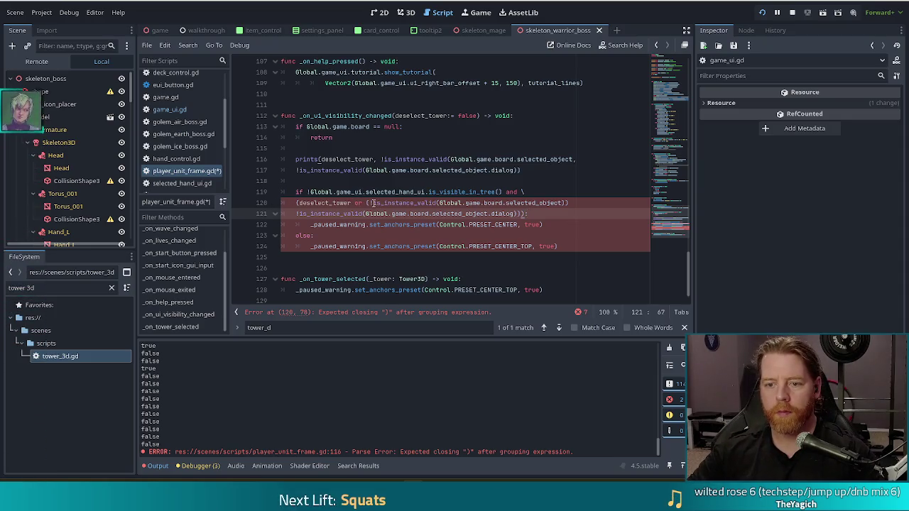
# - Put '(' before the selected_object check and end line 120 with 'and'
pyautogui.click(367, 202)
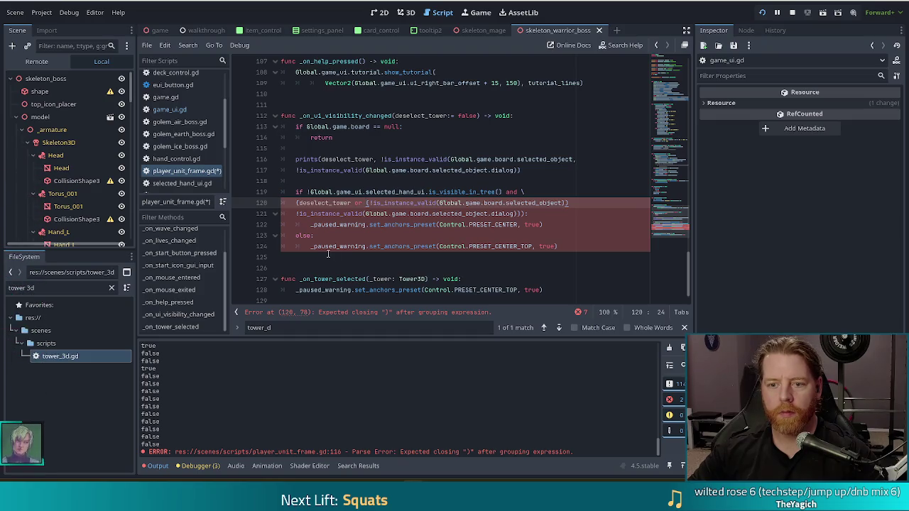
pyautogui.write('(')
pyautogui.click(580, 204)
pyautogui.write('an')
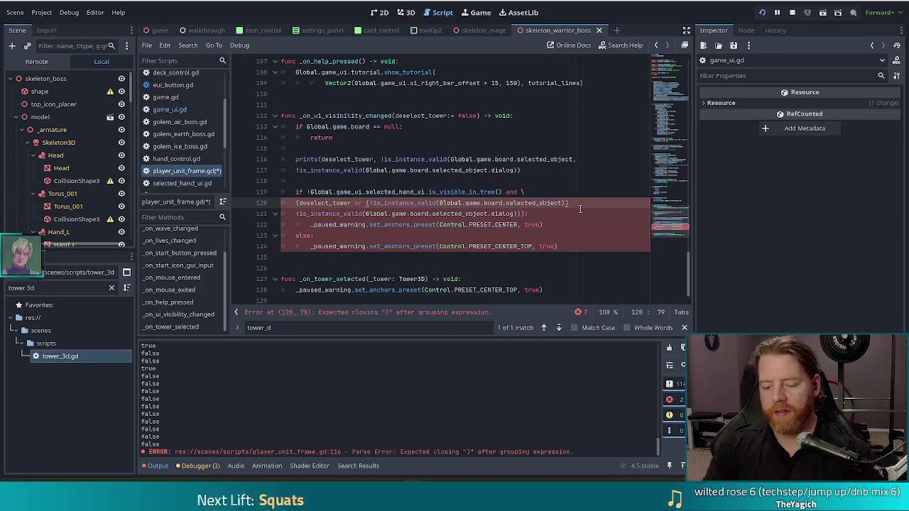
pyautogui.write('d')
pyautogui.scroll(1, 440, 227)
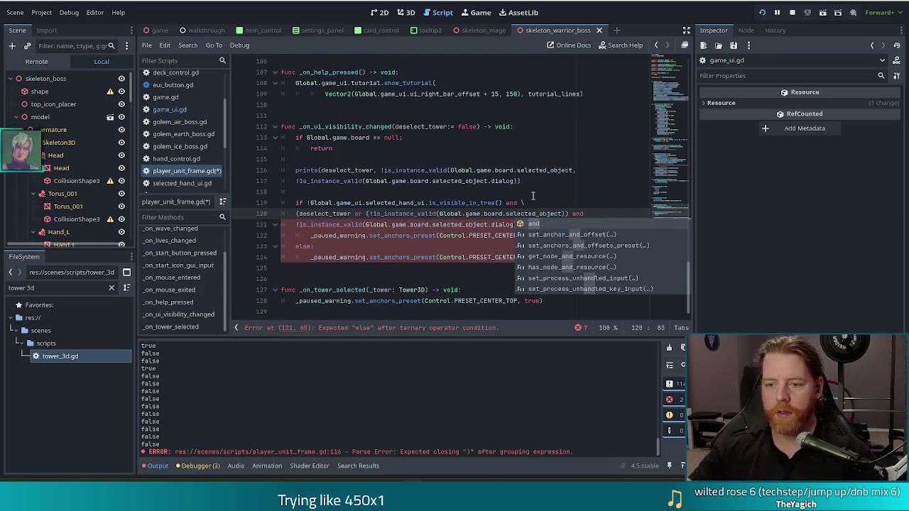
# - Remove the extra closing parenthesis just before 'and' on line 120
pyautogui.click(402, 202)
pyautogui.click(533, 224)
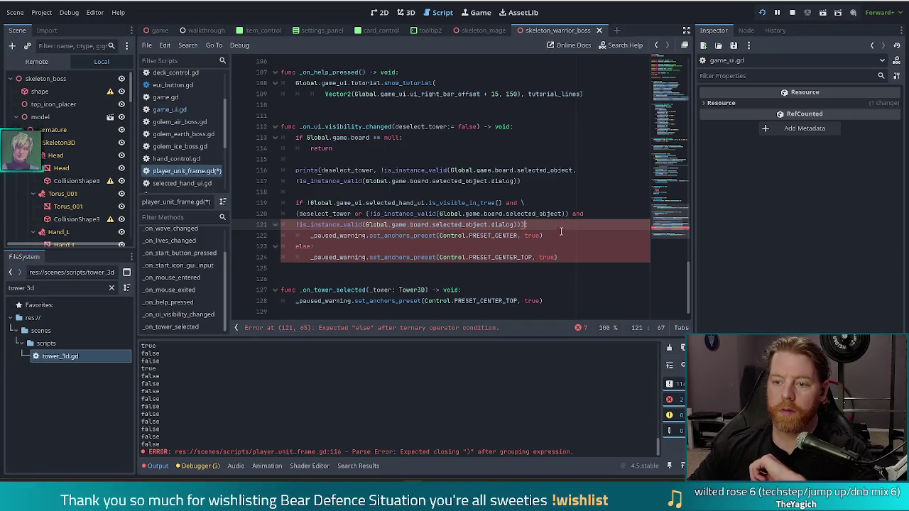
pyautogui.write('):')
pyautogui.click(572, 213)
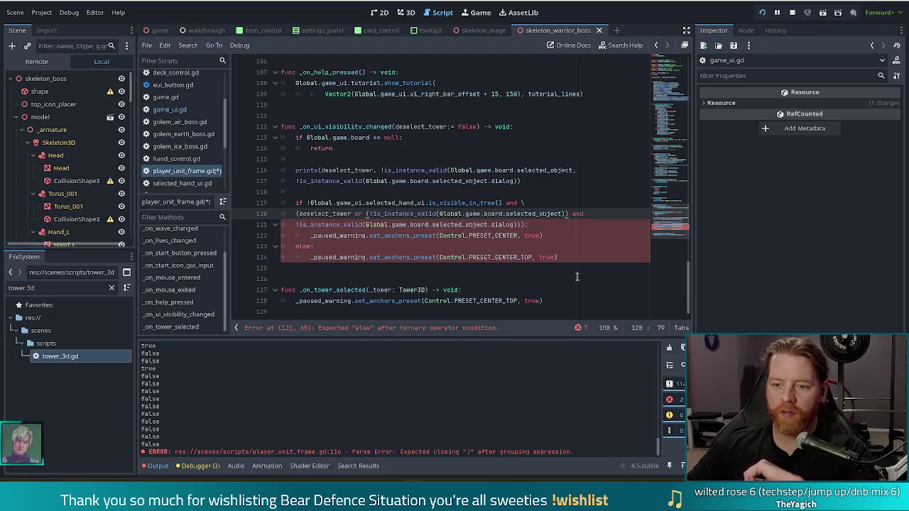
pyautogui.press('BackSpace')
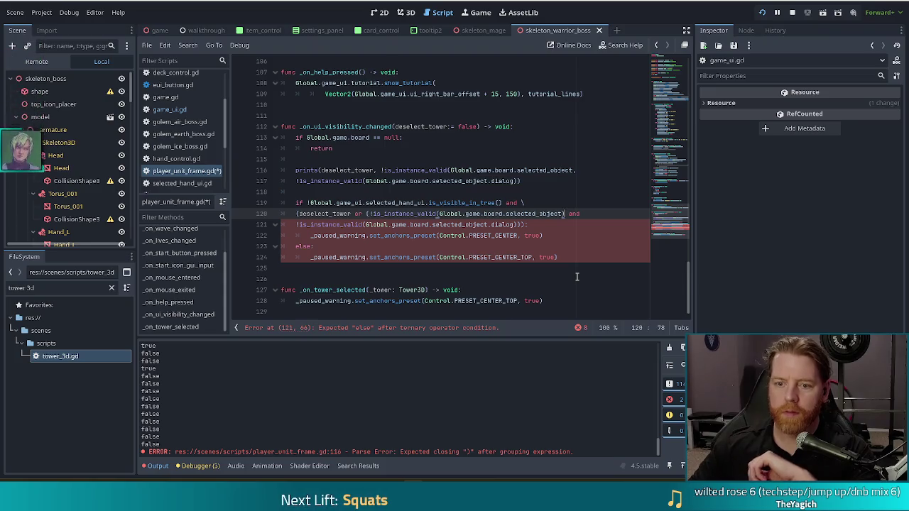
pyautogui.click(524, 224)
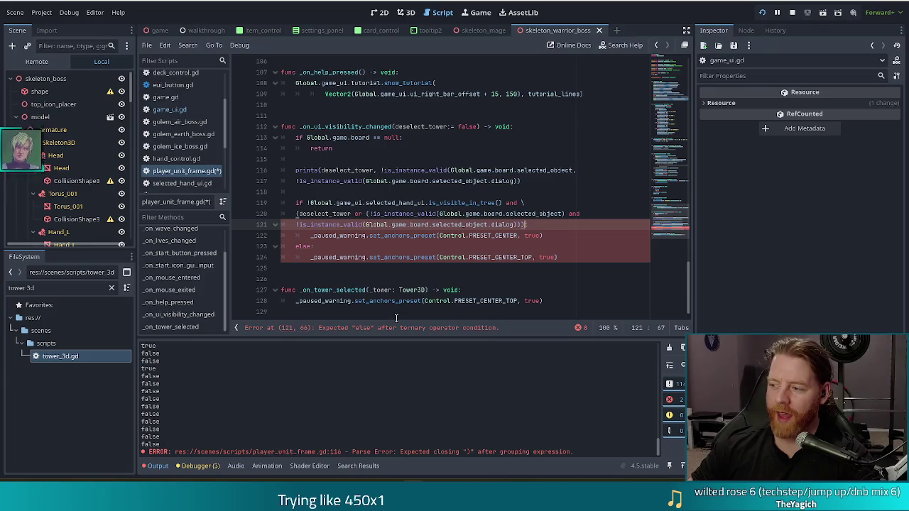
# - Add a closing ')' at the end of line 121 to balance the if condition
pyautogui.click(536, 202)
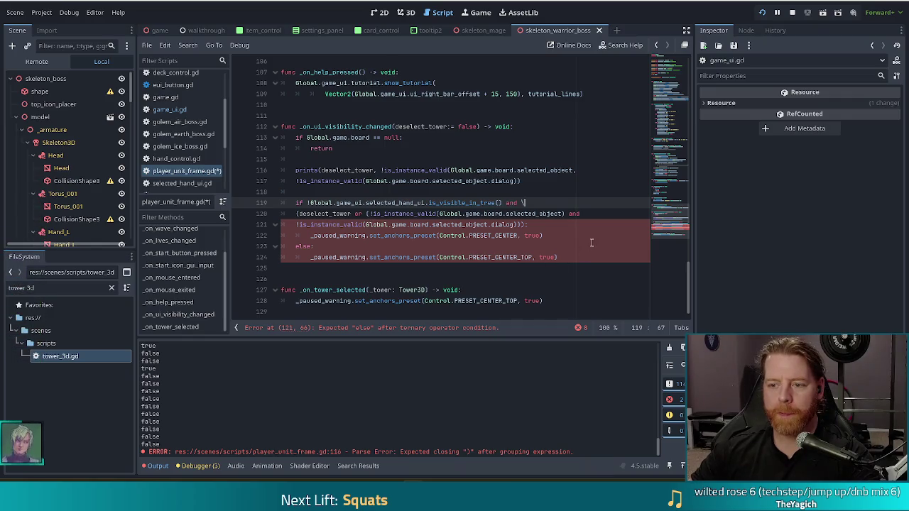
pyautogui.click(582, 213)
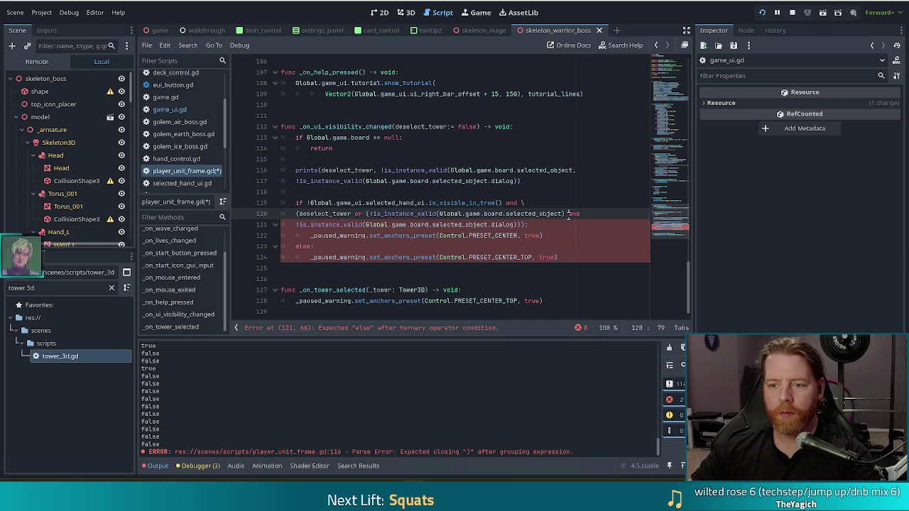
pyautogui.click(367, 214)
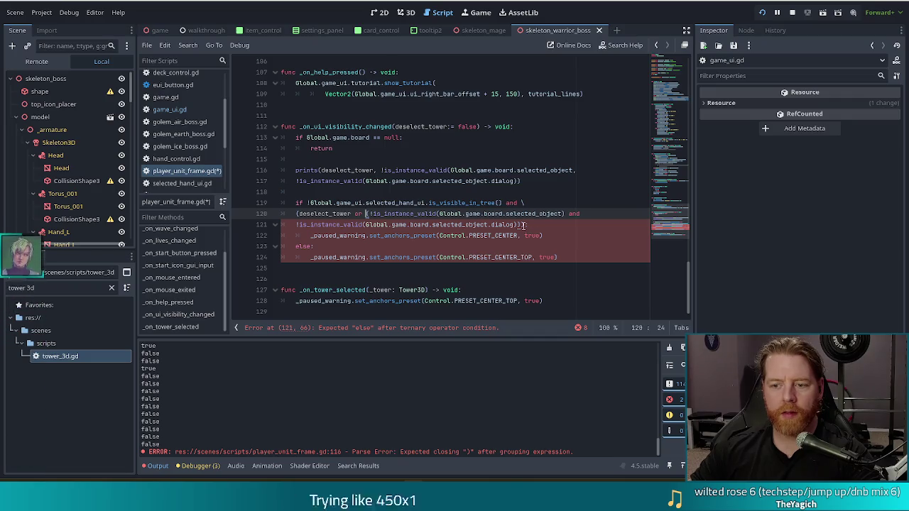
pyautogui.click(523, 224)
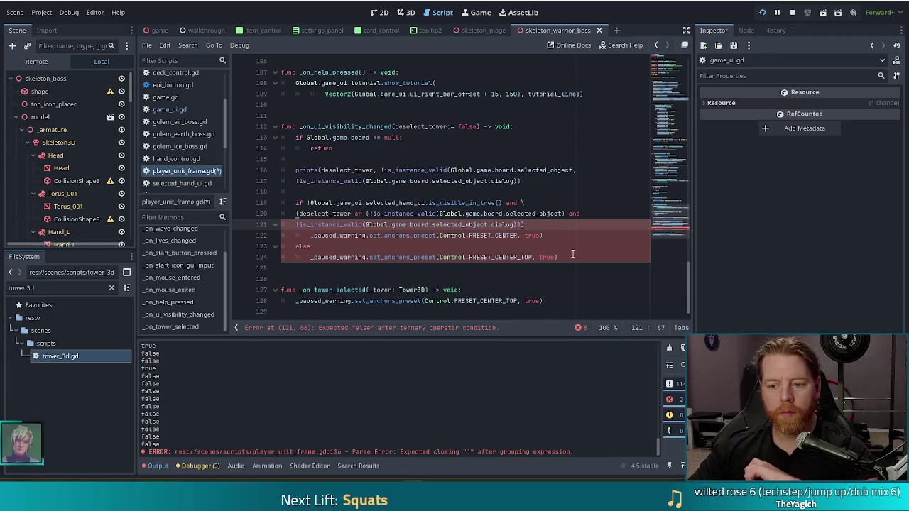
pyautogui.write(')')
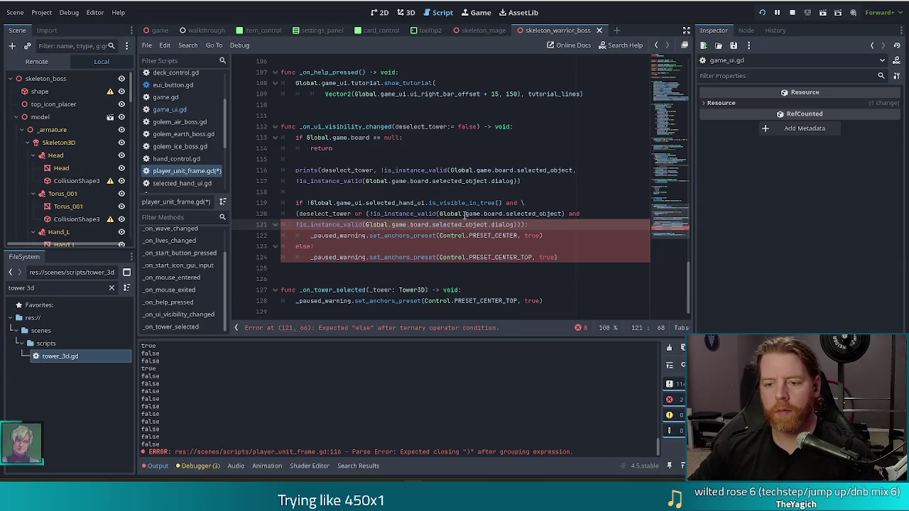
# - Append a '\' line continuation after 'and' on line 120
pyautogui.click(366, 213)
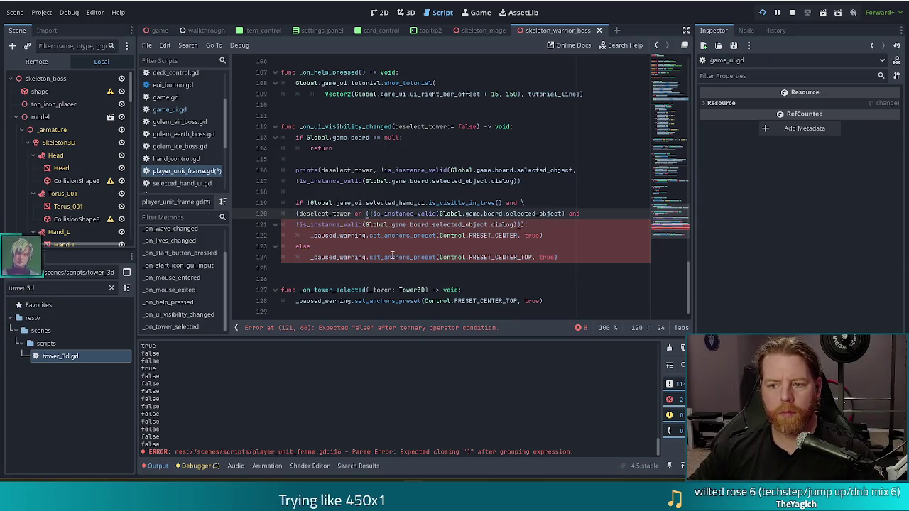
pyautogui.click(568, 214)
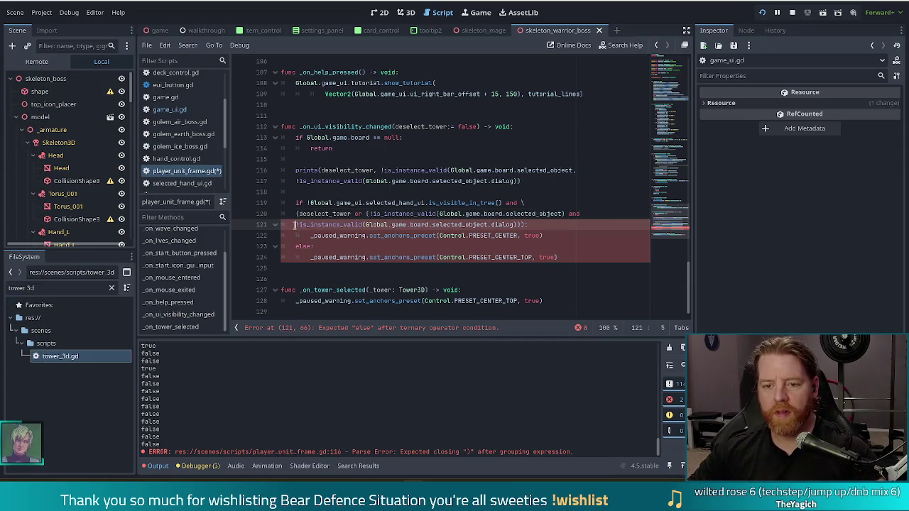
pyautogui.click(589, 214)
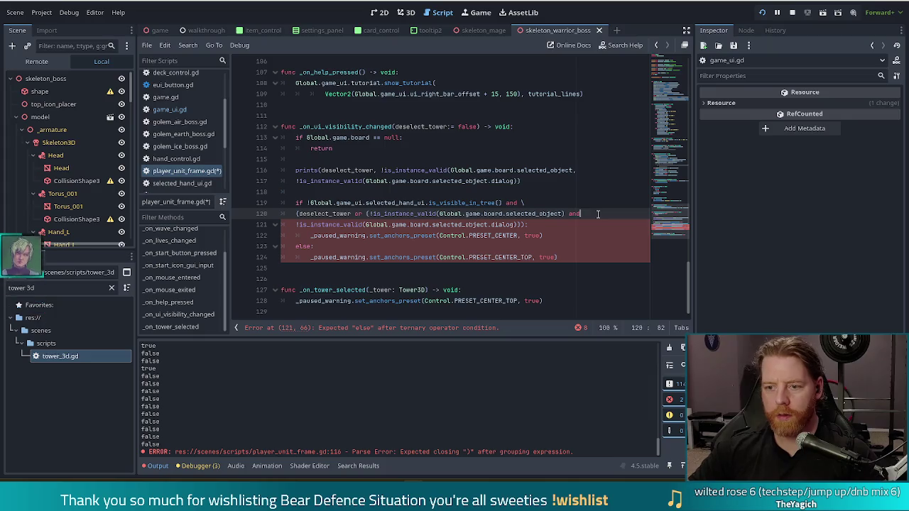
pyautogui.write(' \\')
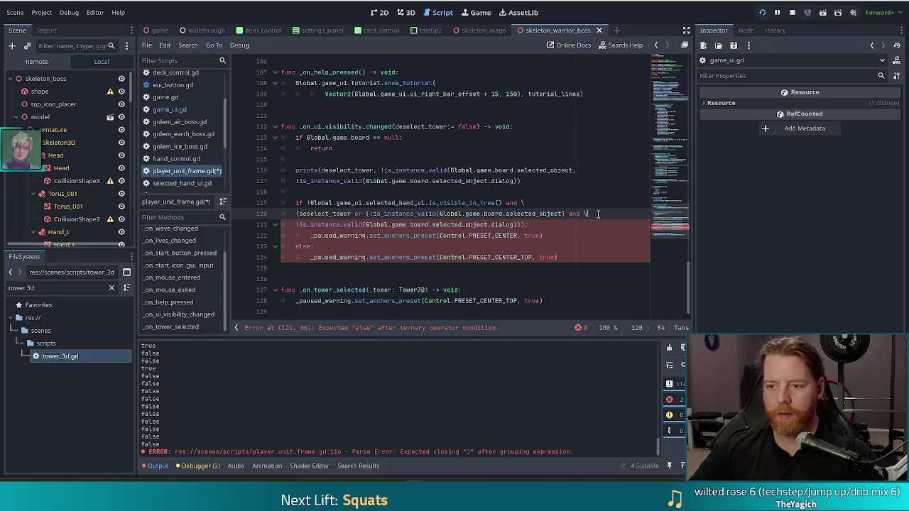
# - Delete 'deselect_tower or ' and the extra opening parenthesis from line 120
pyautogui.click(414, 204)
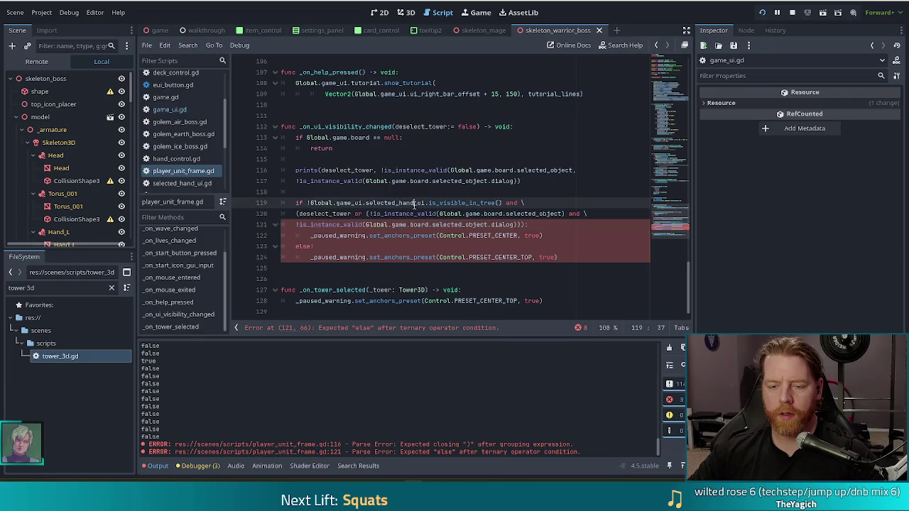
pyautogui.click(296, 225)
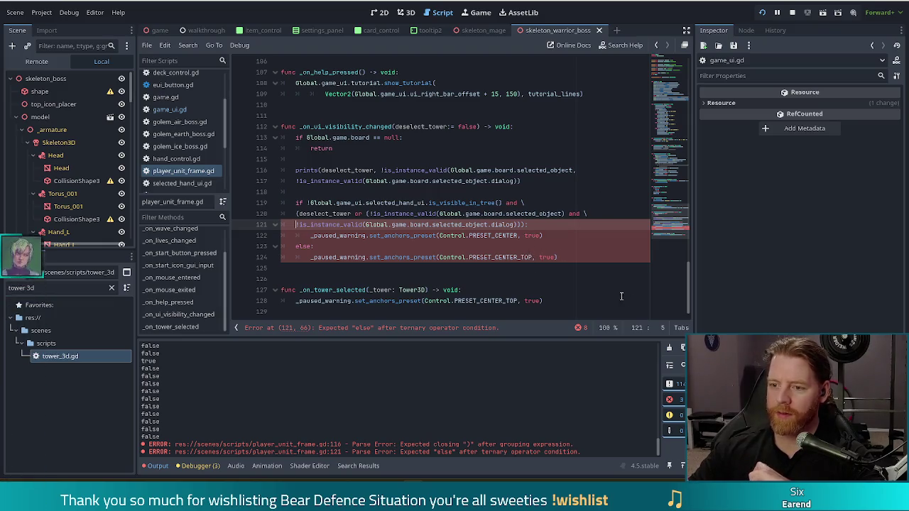
pyautogui.click(364, 235)
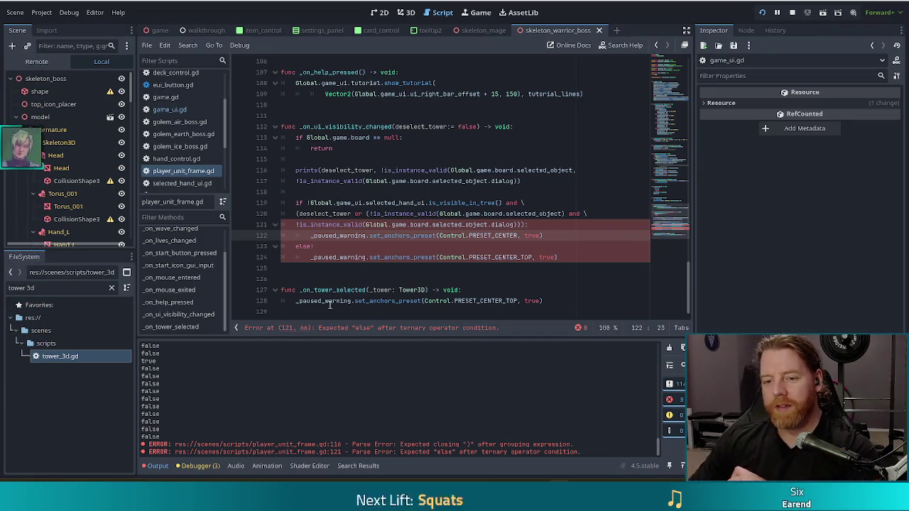
pyautogui.click(560, 215)
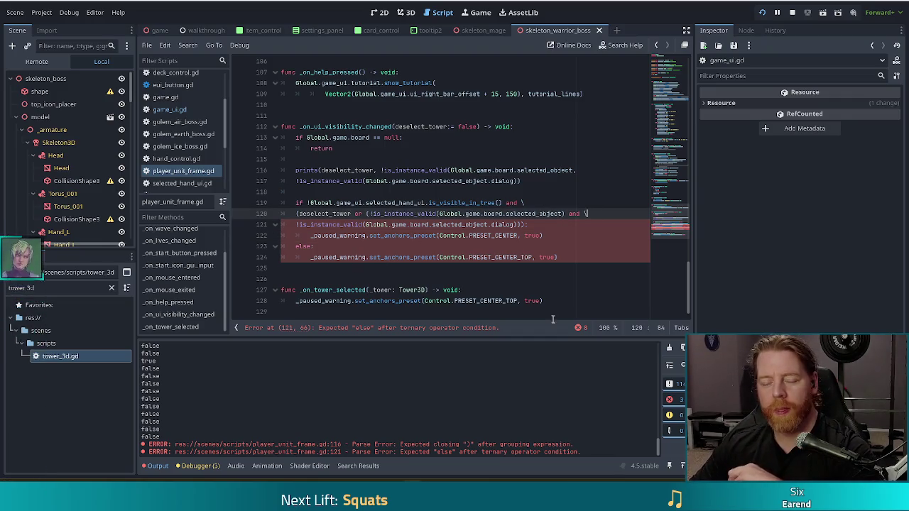
pyautogui.moveTo(529, 225)
pyautogui.mouseDown()
pyautogui.moveTo(304, 225)
pyautogui.moveTo(381, 225)
pyautogui.mouseUp()
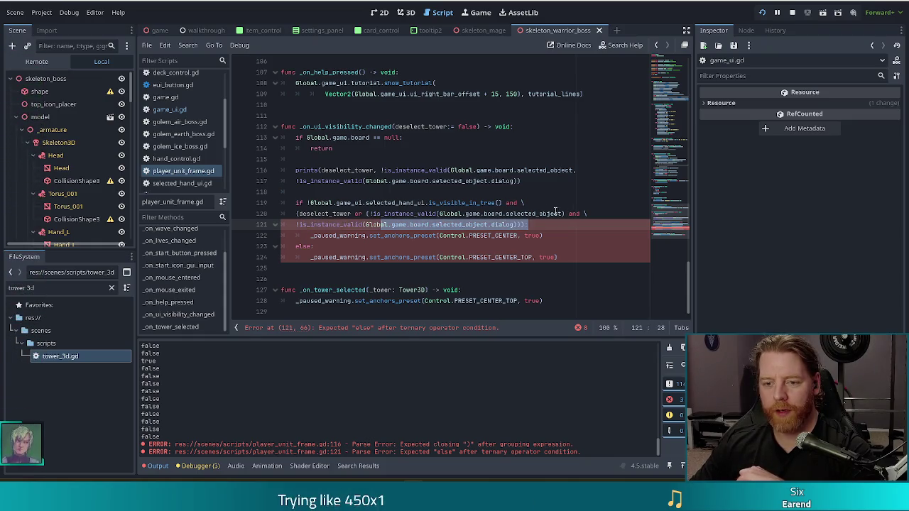
pyautogui.click(301, 215)
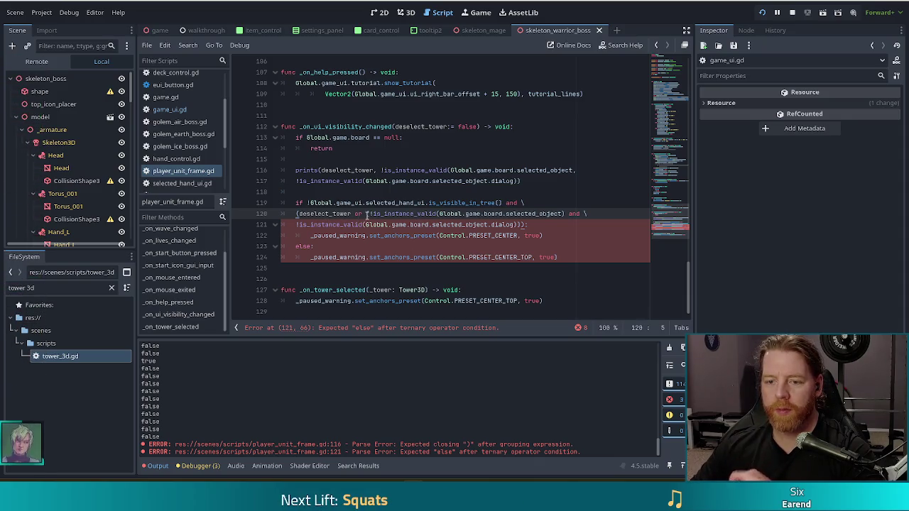
pyautogui.moveTo(365, 213); pyautogui.dragTo(299, 213)
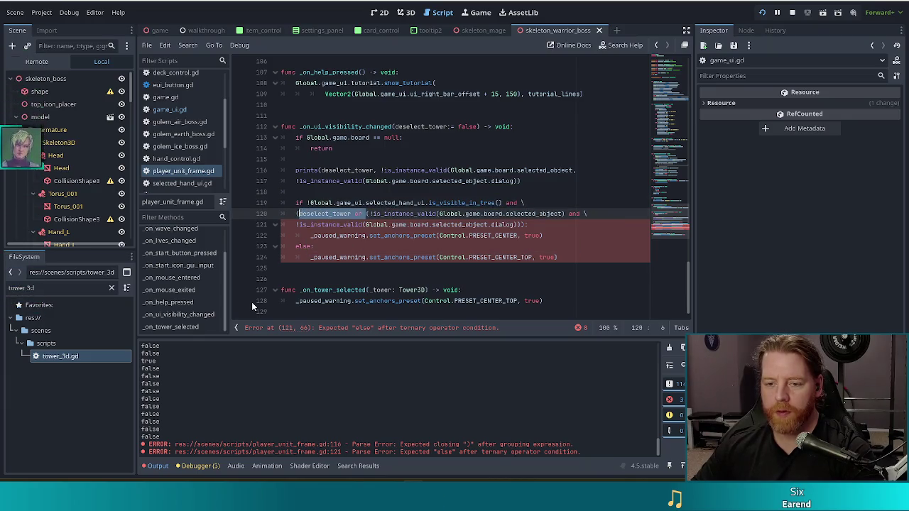
pyautogui.press('BackSpace')
pyautogui.press('Delete')
# - Remove surplus closing parentheses on line 121 and end it with ':'
pyautogui.click(527, 224)
pyautogui.press('BackSpace')
pyautogui.press('BackSpace')
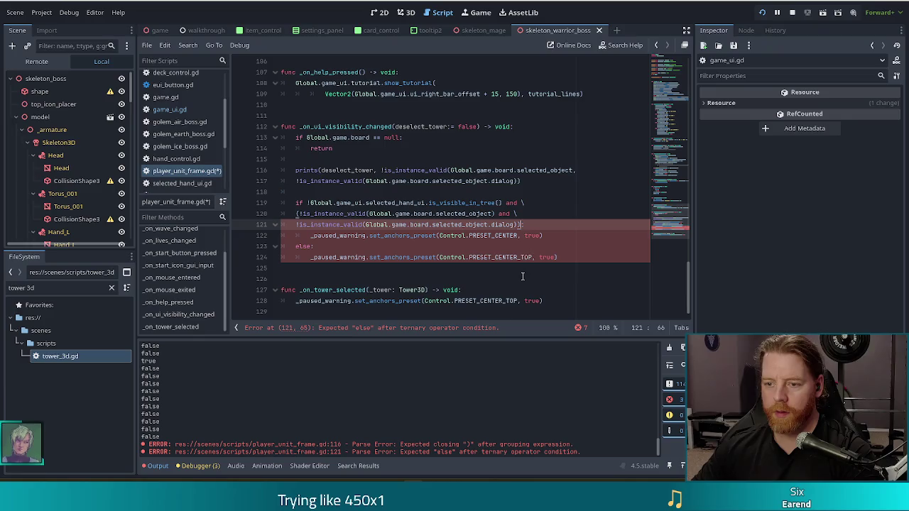
pyautogui.write(':')
pyautogui.click(410, 211)
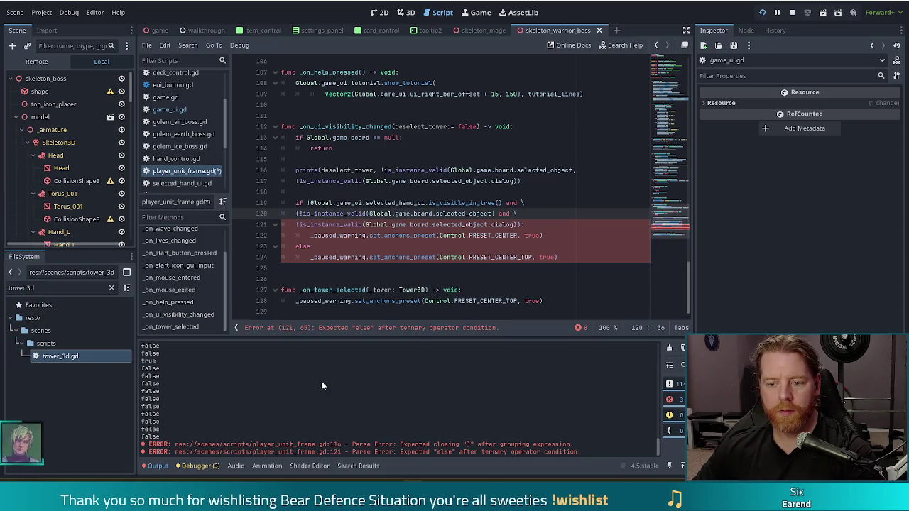
pyautogui.click(520, 224)
pyautogui.click(523, 225)
pyautogui.write(':')
pyautogui.click(377, 235)
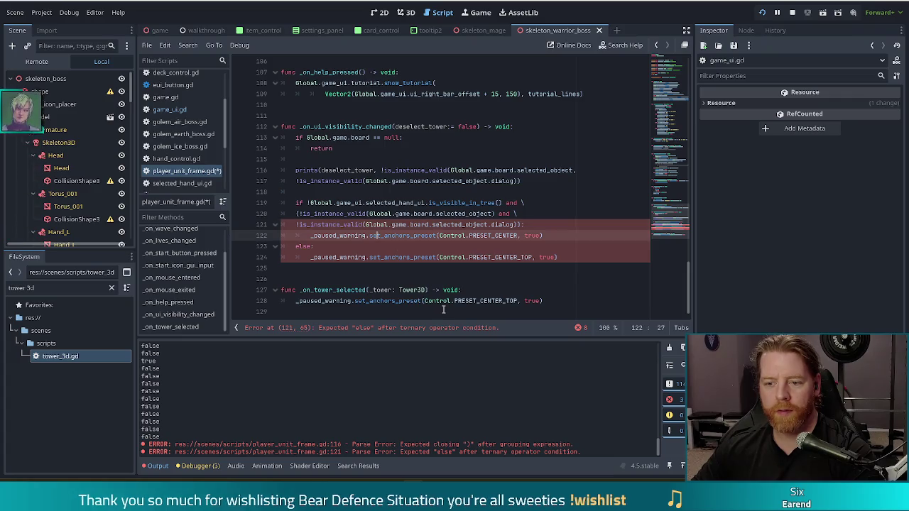
# - Remove the leftover '(' on line 120 and the extra colon on line 121, then save
pyautogui.click(299, 213)
pyautogui.press('BackSpace')
pyautogui.click(523, 224)
pyautogui.press('BackSpace')
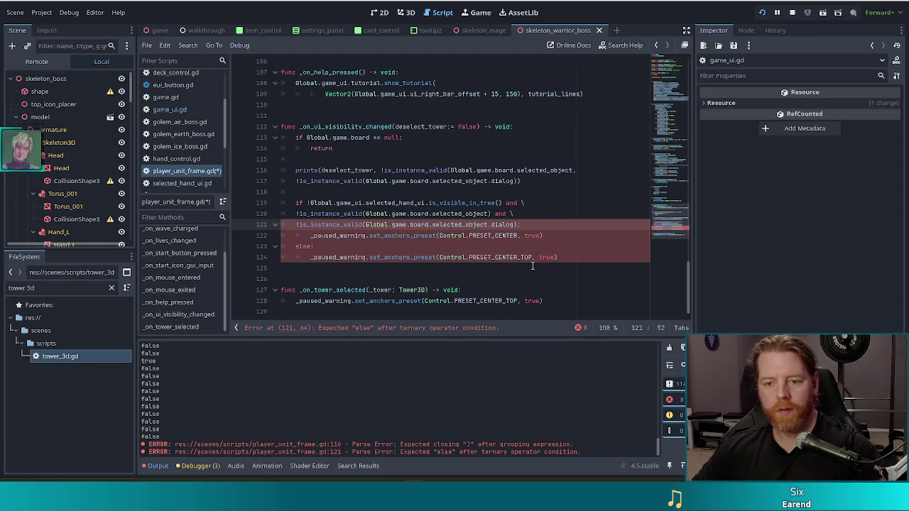
pyautogui.click(469, 225)
pyautogui.hotkey('ctrl', 's')
# - Replace the validity checks spanning lines 119–121 with a single ':'
pyautogui.click(389, 204)
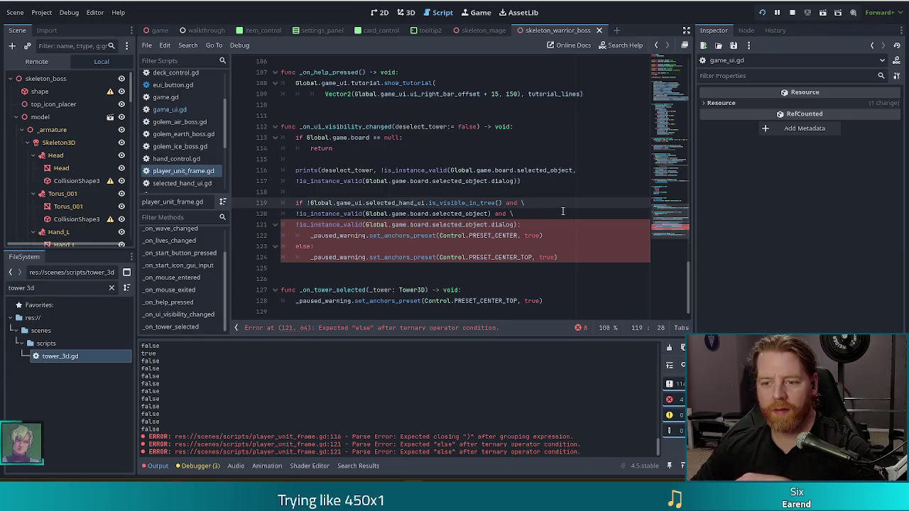
pyautogui.click(540, 208)
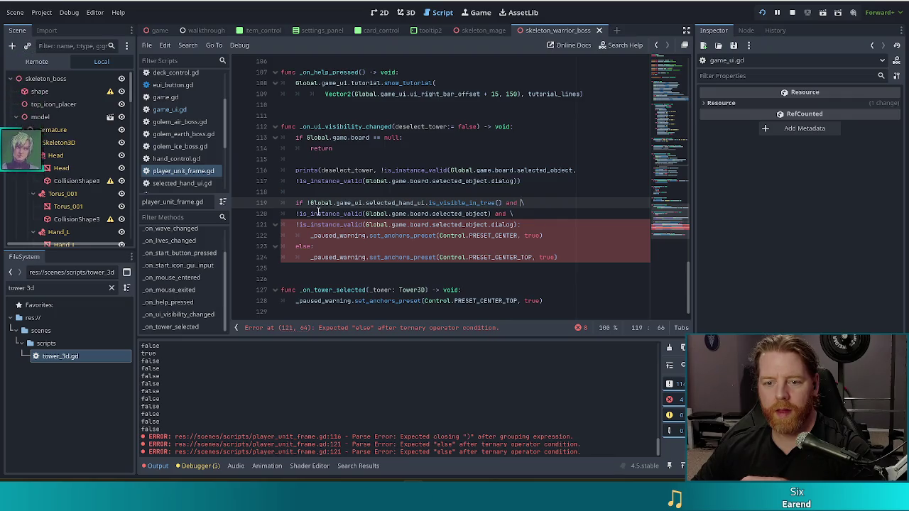
pyautogui.moveTo(317, 214); pyautogui.dragTo(431, 214)
pyautogui.click(392, 224)
pyautogui.moveTo(297, 224); pyautogui.dragTo(477, 225)
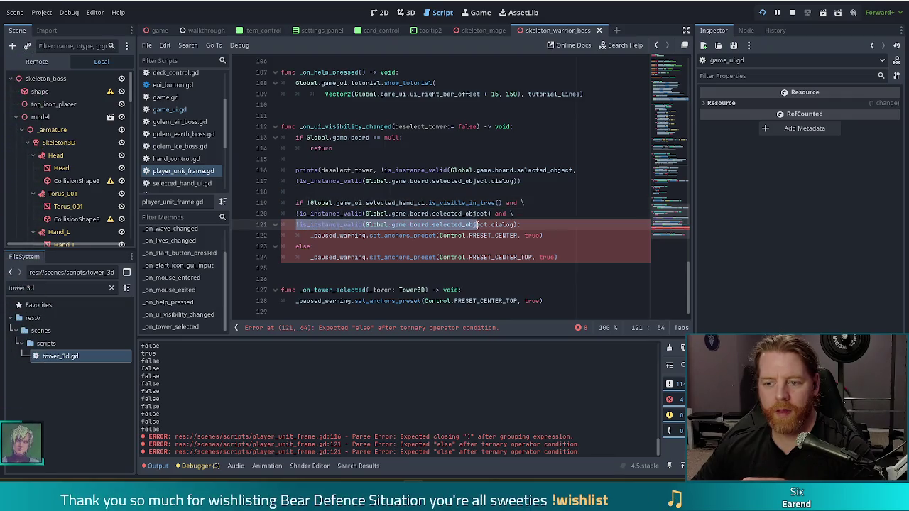
pyautogui.press('End')
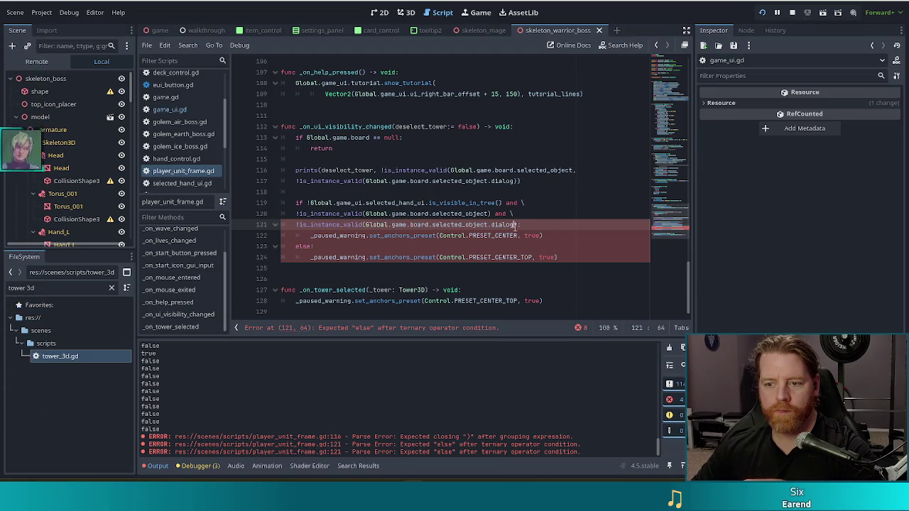
pyautogui.moveTo(519, 224); pyautogui.dragTo(502, 203)
pyautogui.hotkey('ctrl', 'c')
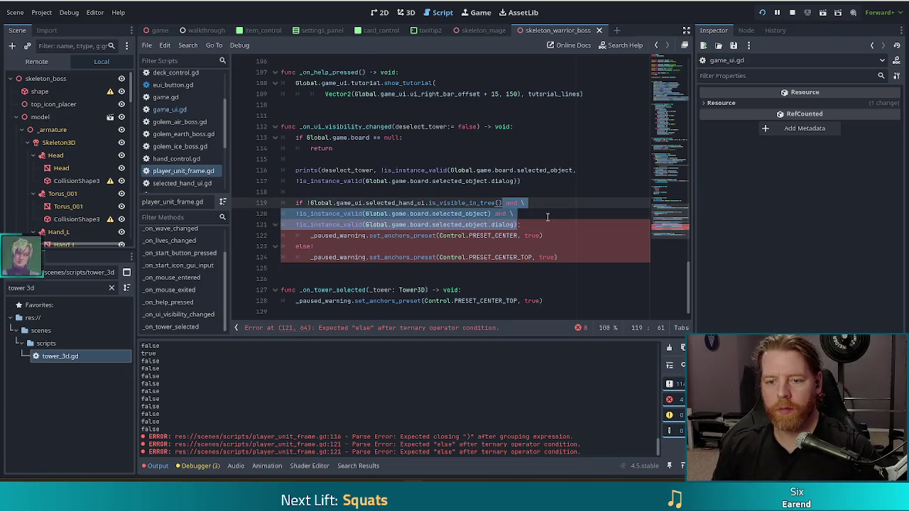
pyautogui.write(':')
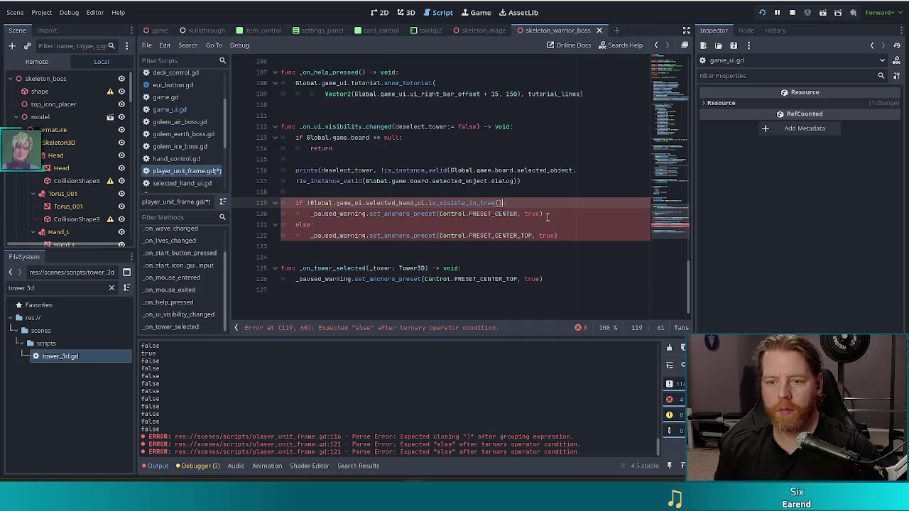
# - Remove the doubled and trailing colons from line 119
pyautogui.press('BackSpace')
pyautogui.press('Up')
pyautogui.click(449, 213)
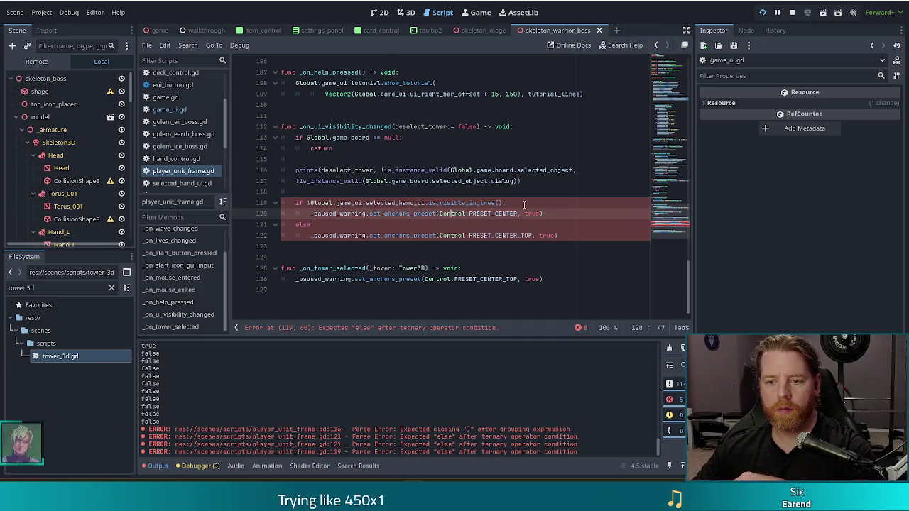
pyautogui.click(362, 203)
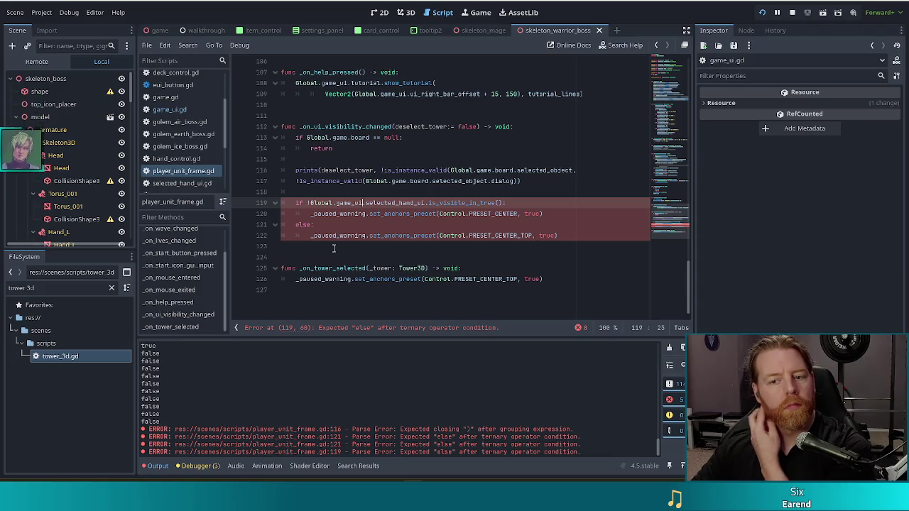
pyautogui.click(365, 204)
pyautogui.click(514, 203)
pyautogui.click(330, 226)
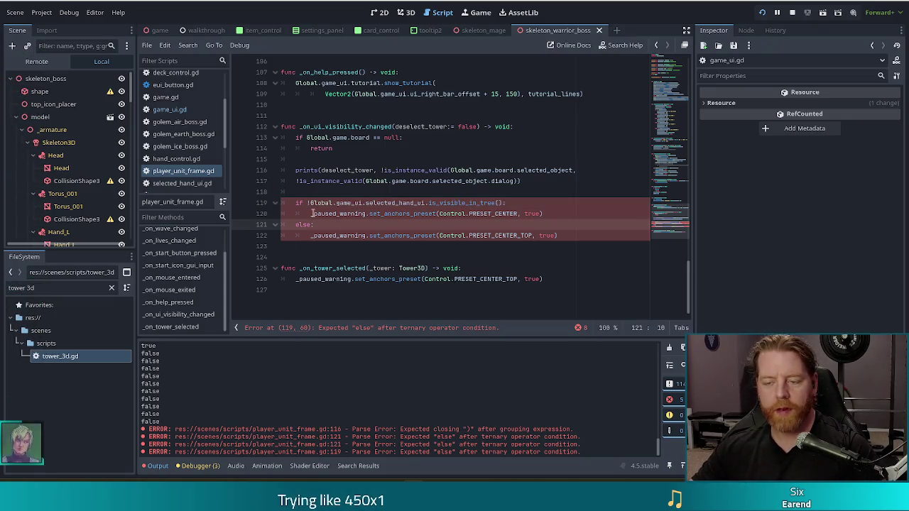
pyautogui.click(522, 203)
pyautogui.press('BackSpace')
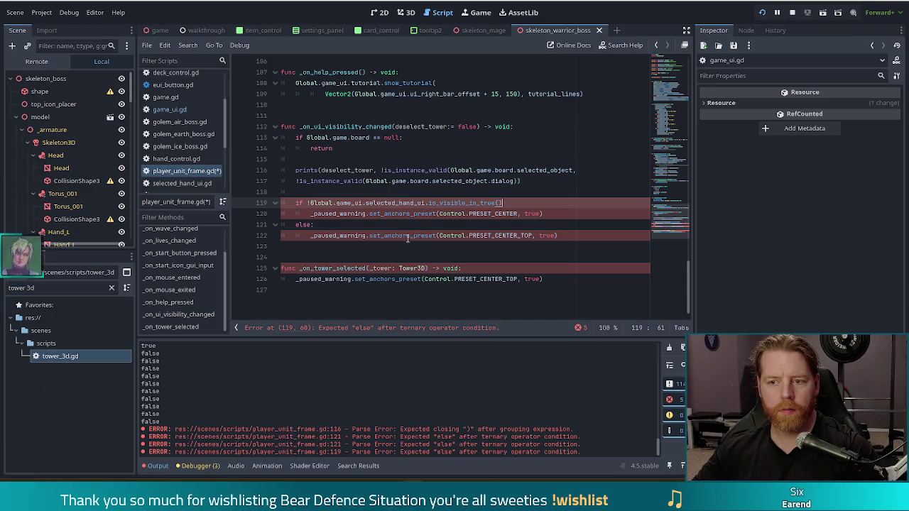
# - Paste the validity checks back and retype '(deselect_tower or (' to restore the multi-line condition
pyautogui.click(341, 181)
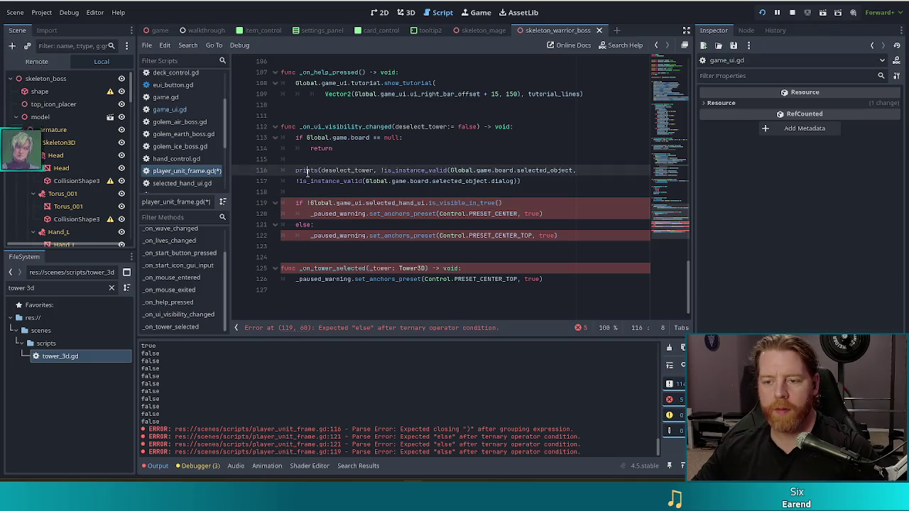
pyautogui.click(395, 202)
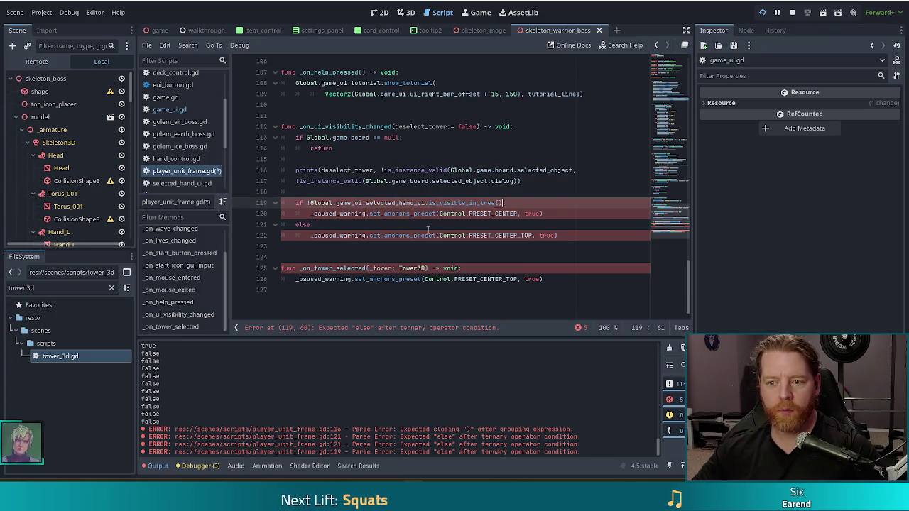
pyautogui.hotkey('ctrl', 'v')
pyautogui.write(')')
pyautogui.click(296, 213)
pyautogui.write('(deselect_tower or (')
pyautogui.click(316, 160)
pyautogui.moveTo(296, 171); pyautogui.dragTo(313, 183)
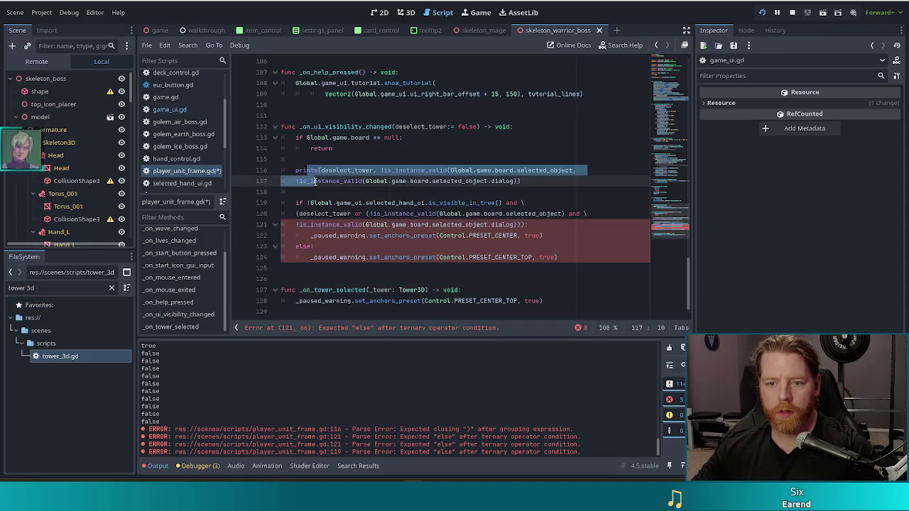
# - Uncomment the prints call and put the first is_instance_valid check on its own line
pyautogui.hotkey('ctrl', 'k')
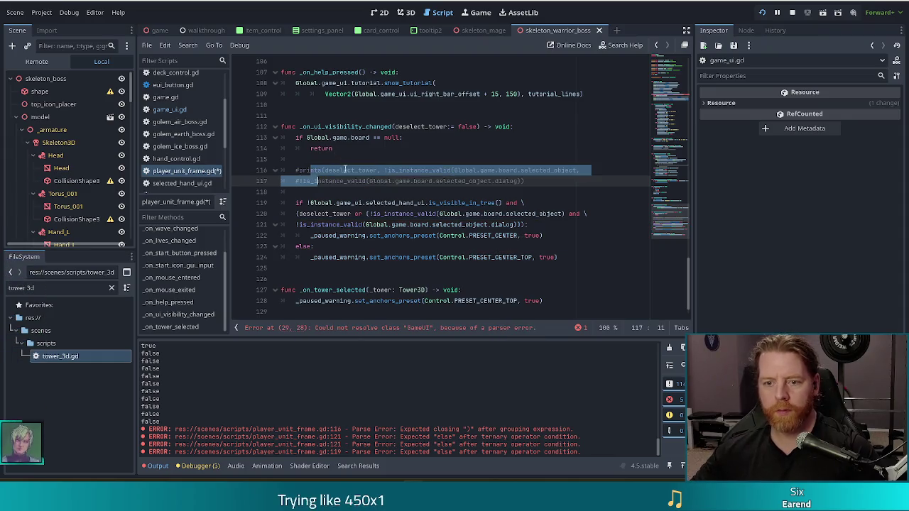
pyautogui.click(299, 170)
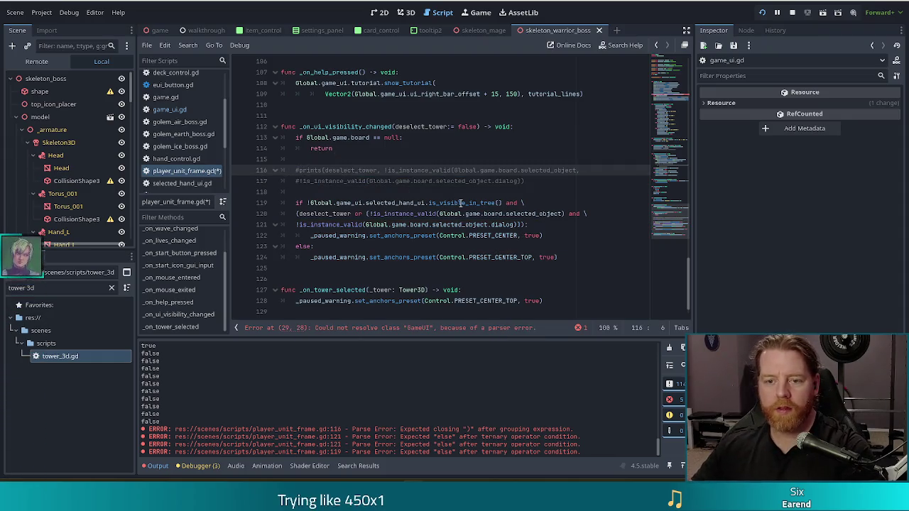
pyautogui.press('BackSpace')
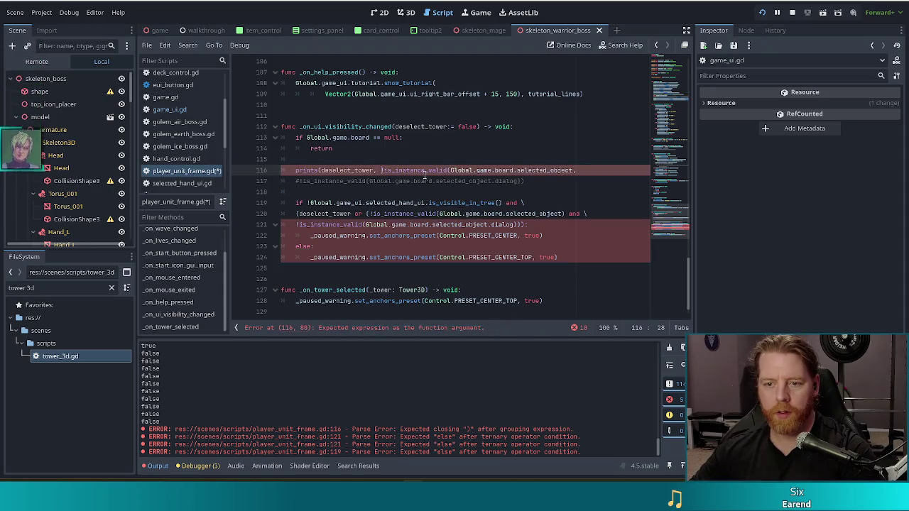
pyautogui.click(378, 170)
pyautogui.press('Return')
pyautogui.click(497, 181)
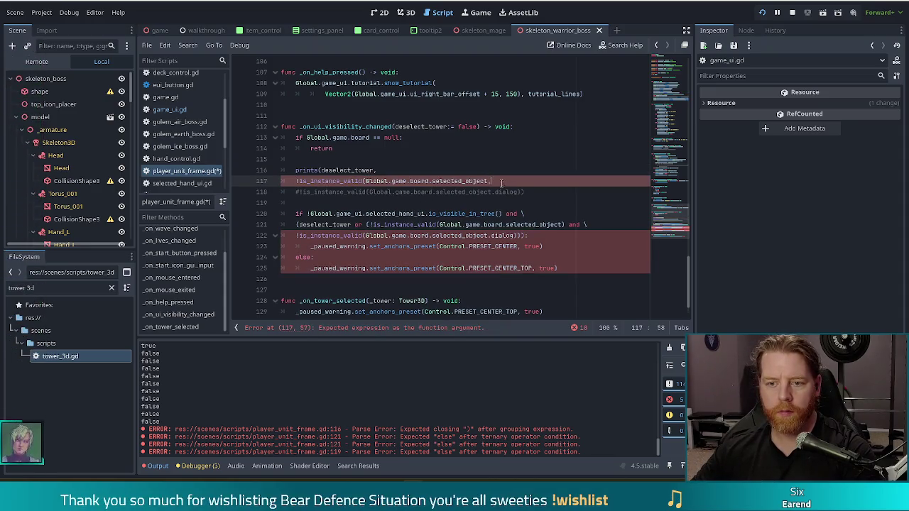
pyautogui.click(300, 192)
pyautogui.press('BackSpace')
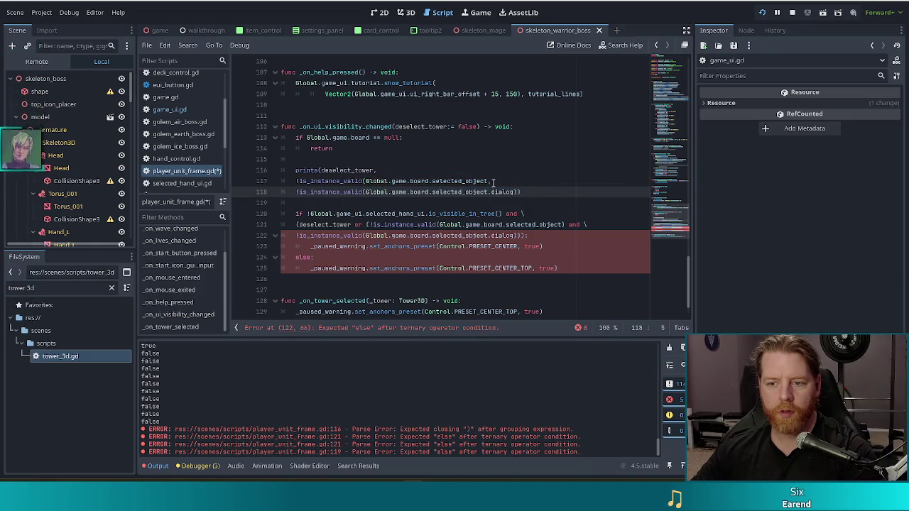
# - Add the missing ')' after selected_object on line 117 and save player_unit_frame.gd
pyautogui.click(536, 182)
pyautogui.press('Left')
pyautogui.press('Left')
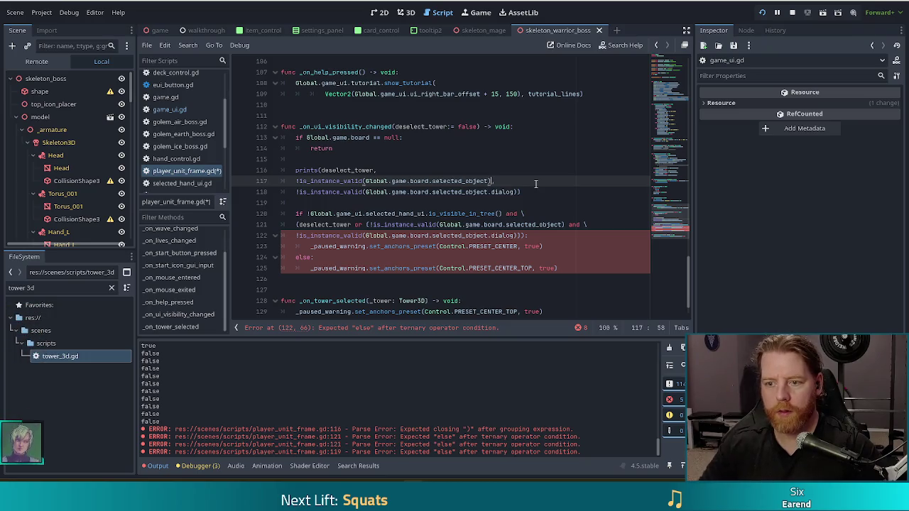
pyautogui.press('Right')
pyautogui.write(')')
pyautogui.click(543, 191)
pyautogui.hotkey('ctrl', 's')
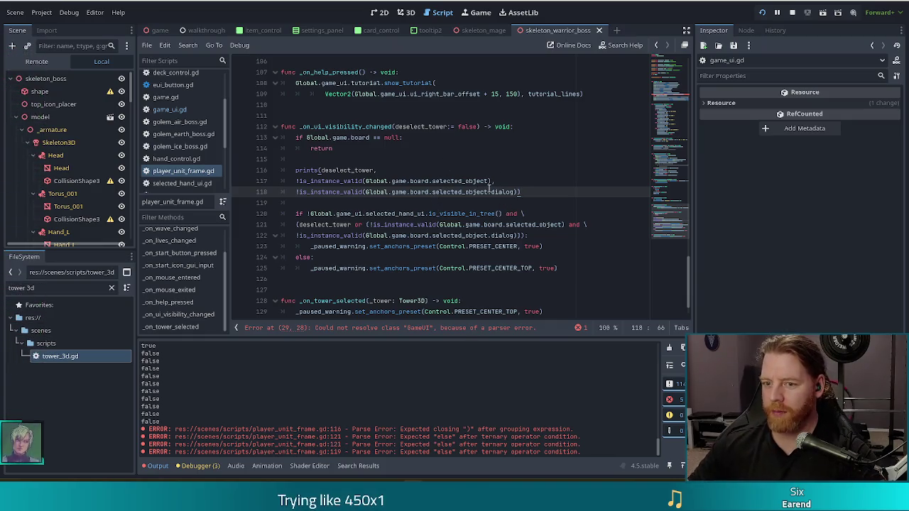
pyautogui.moveTo(487, 192)
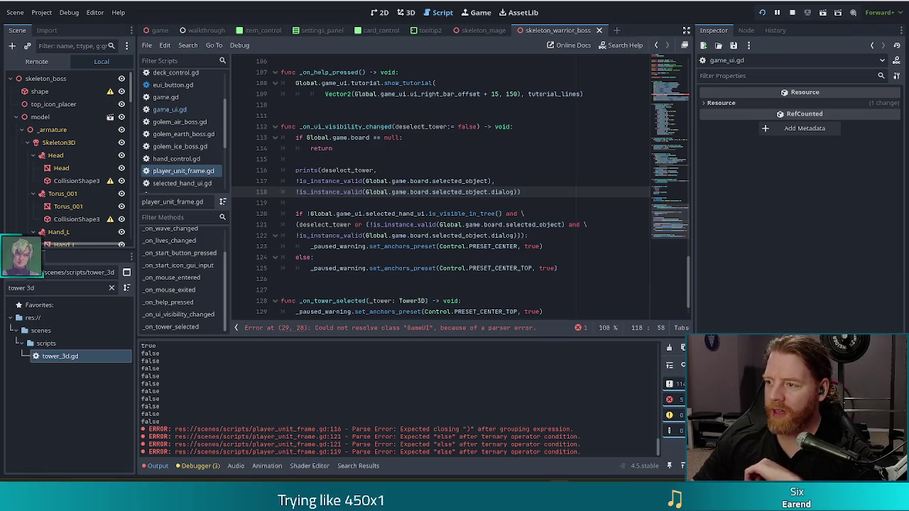
pyautogui.click(441, 246)
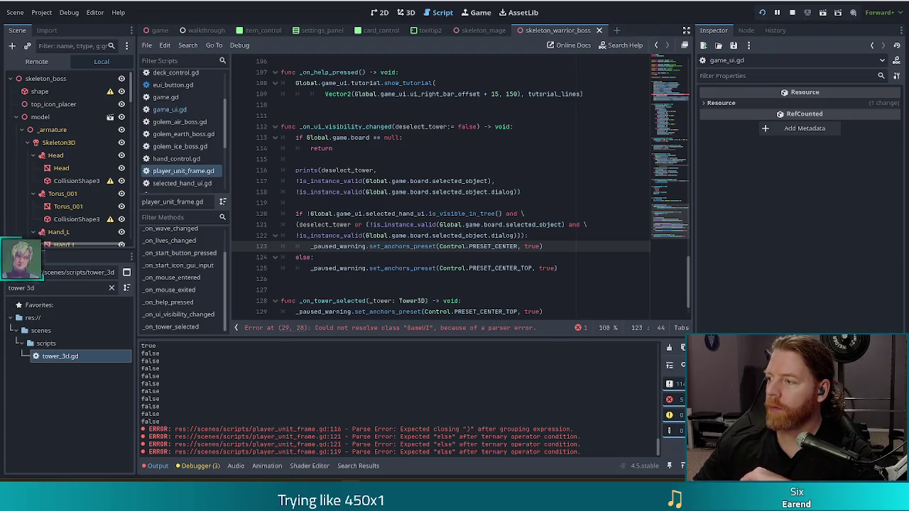
pyautogui.click(399, 192)
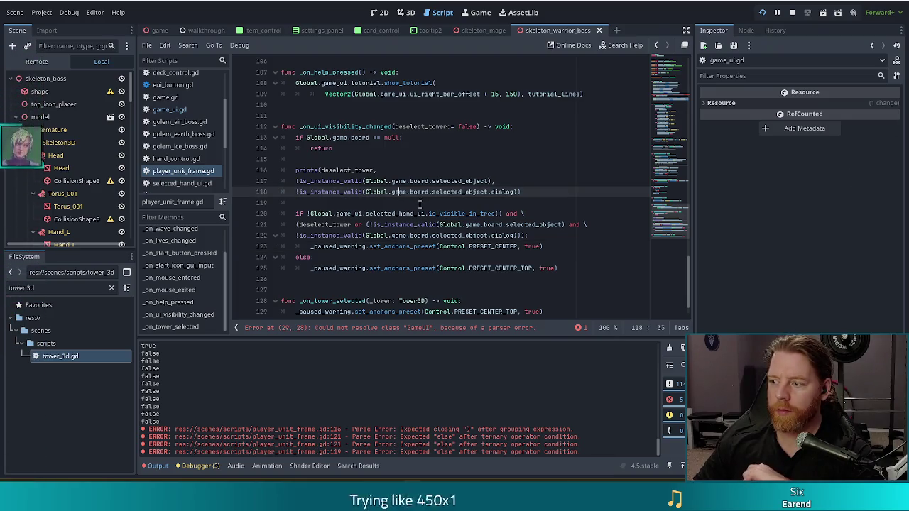
pyautogui.moveTo(405, 235)
pyautogui.moveTo(376, 224)
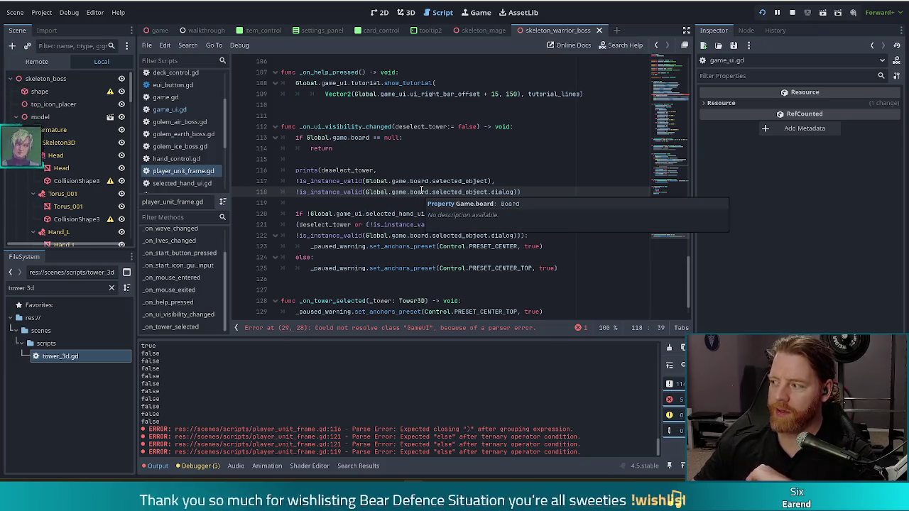
pyautogui.moveTo(400, 192)
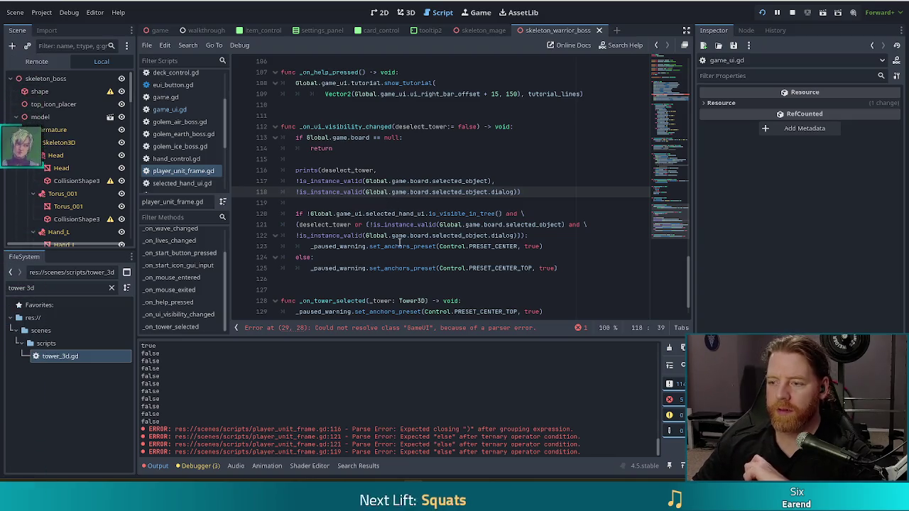
pyautogui.click(409, 181)
pyautogui.click(427, 173)
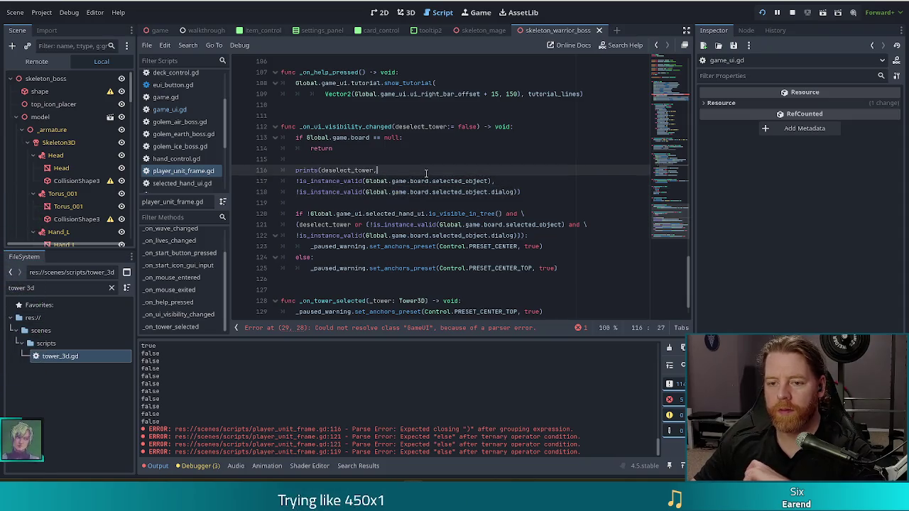
pyautogui.click(559, 191)
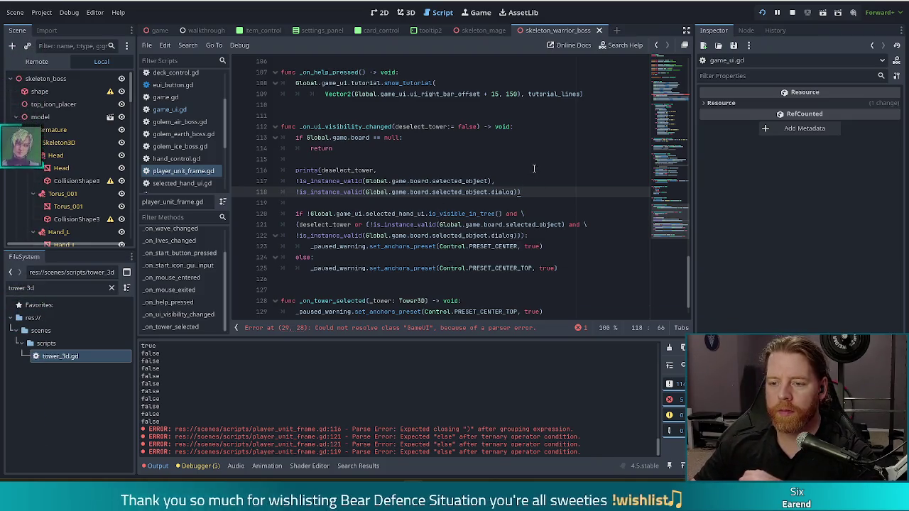
pyautogui.click(322, 170)
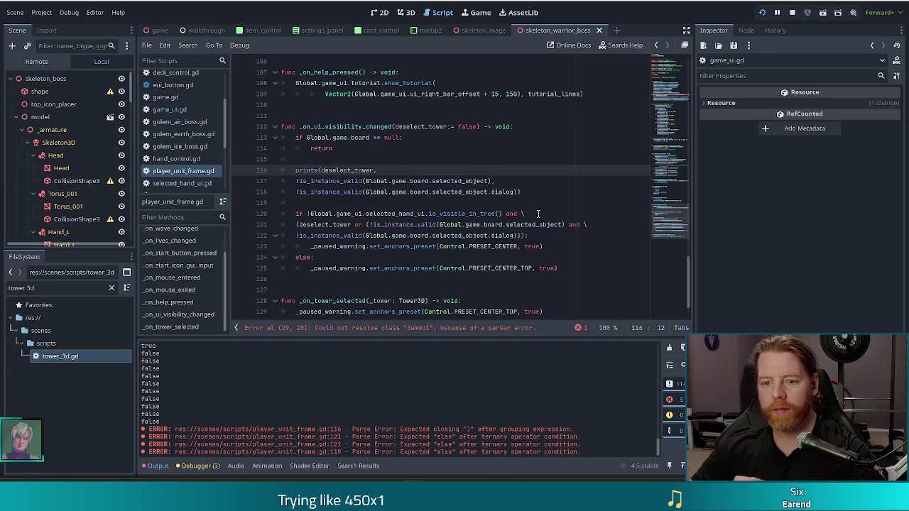
pyautogui.click(420, 224)
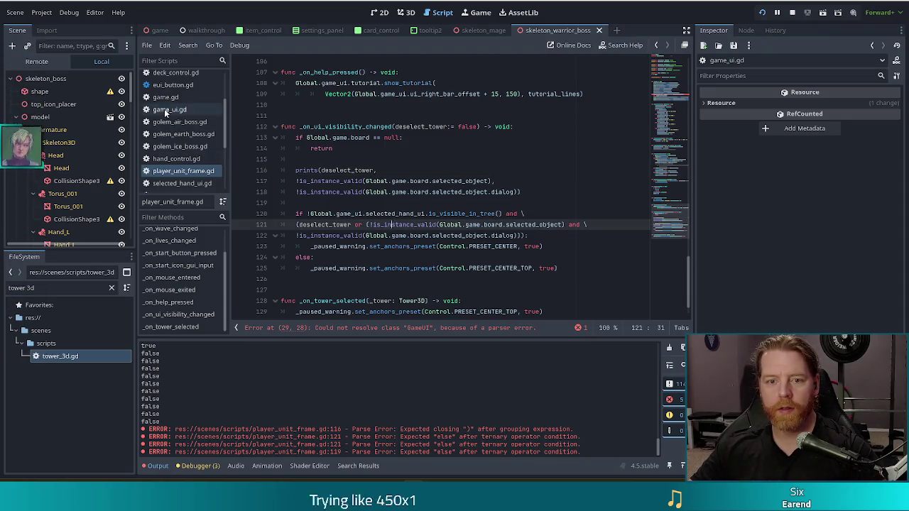
# - Save the game_ui.gd script
pyautogui.click(169, 109)
pyautogui.click(420, 126)
pyautogui.hotkey('ctrl', 's')
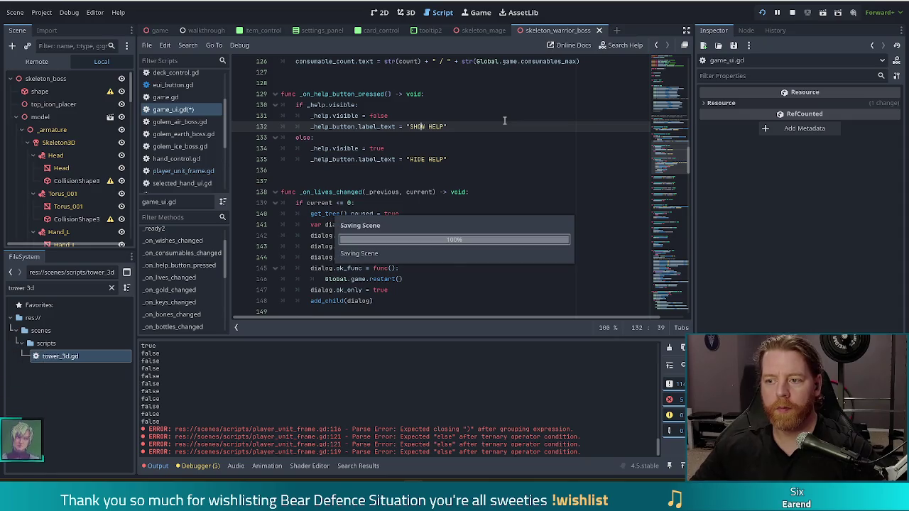
# - Return to player_unit_frame.gd and run the game with F5
pyautogui.click(186, 172)
pyautogui.click(570, 160)
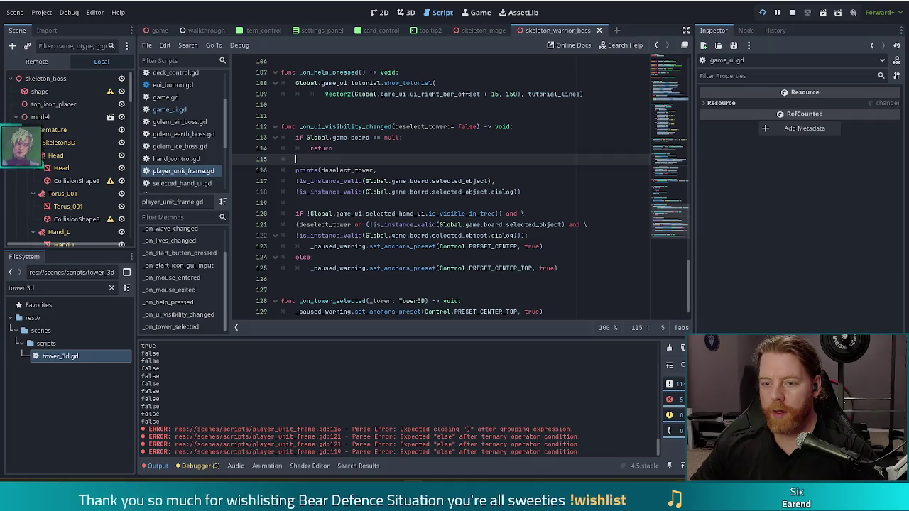
pyautogui.click(529, 213)
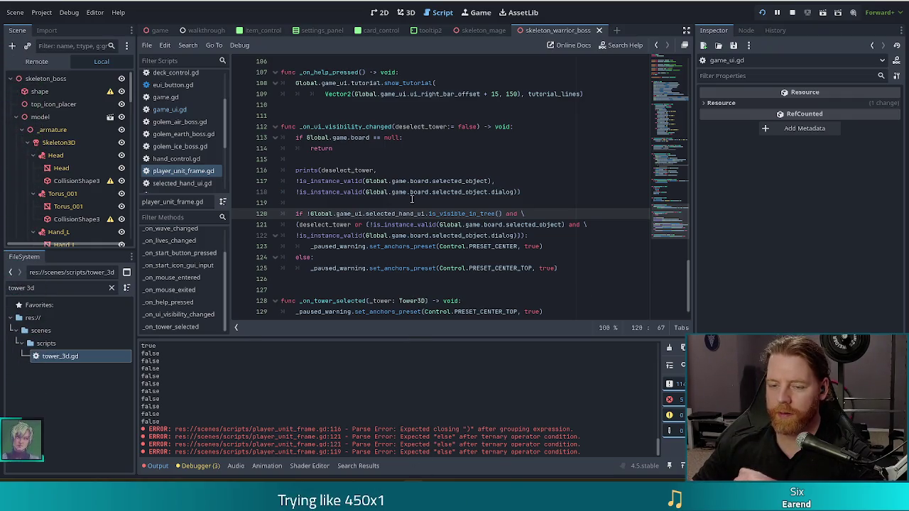
pyautogui.click(344, 159)
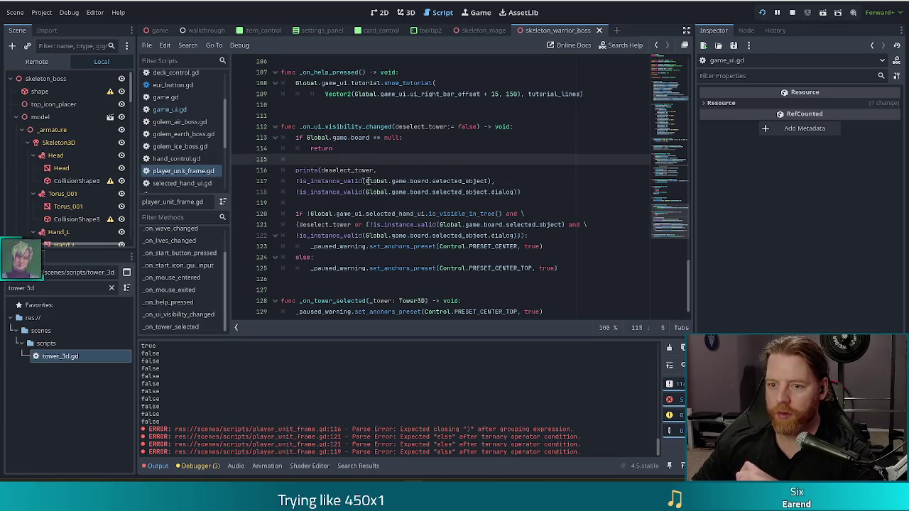
pyautogui.click(415, 181)
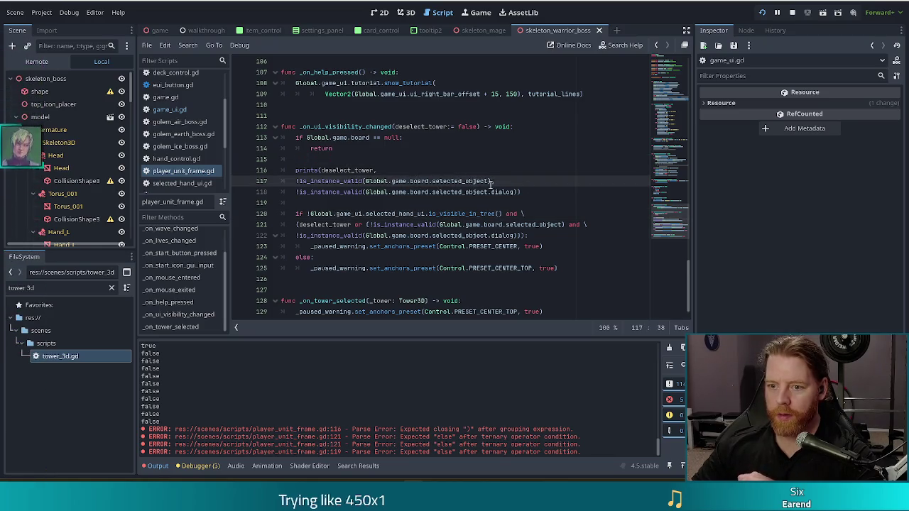
pyautogui.press('F5')
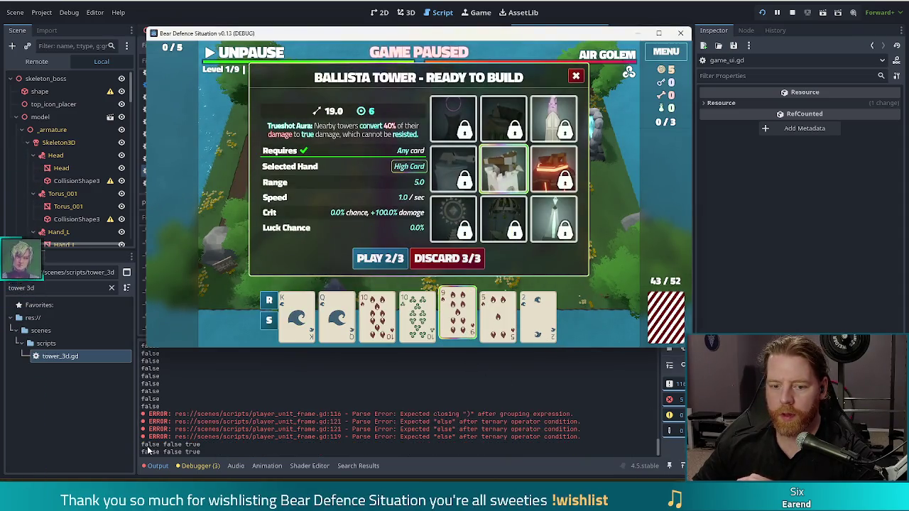
# - Switch between the script editor and the running game while the output logs 'false false true'
pyautogui.click(424, 375)
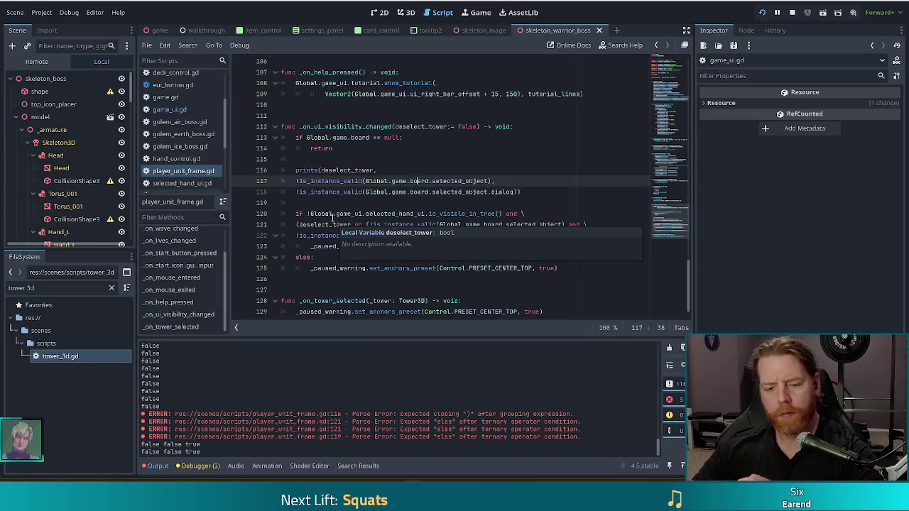
pyautogui.click(462, 191)
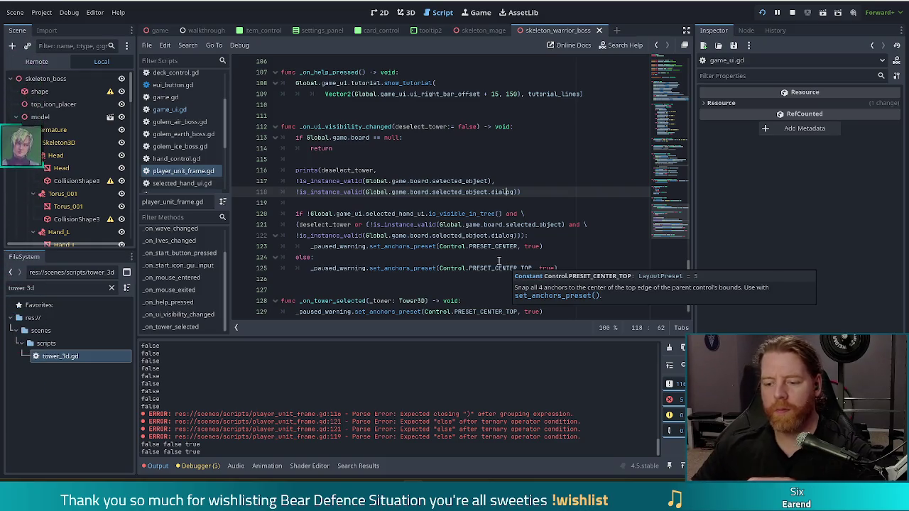
pyautogui.hotkey('alt', 'Tab')
pyautogui.moveTo(453, 307)
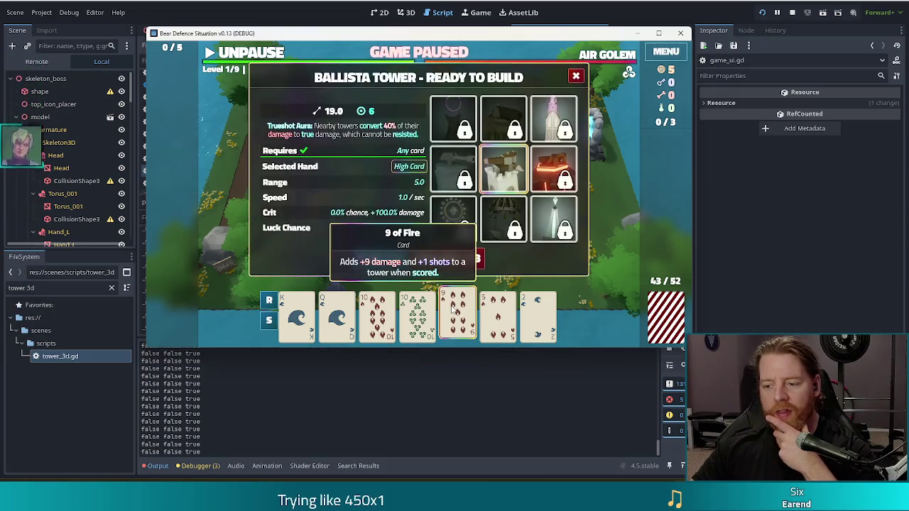
# - Send the game behind the editor and review the prints arguments on lines 117–118
pyautogui.hotkey('alt', 'Tab')
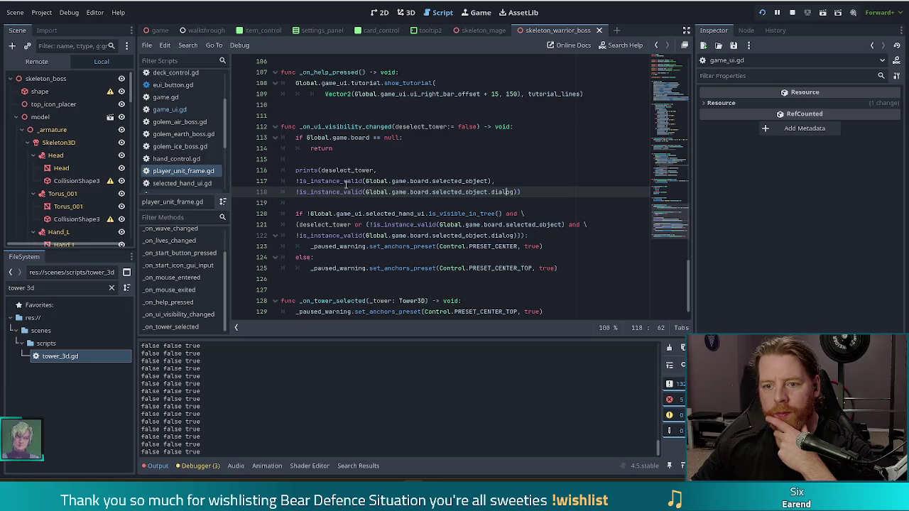
pyautogui.click(352, 171)
pyautogui.click(421, 180)
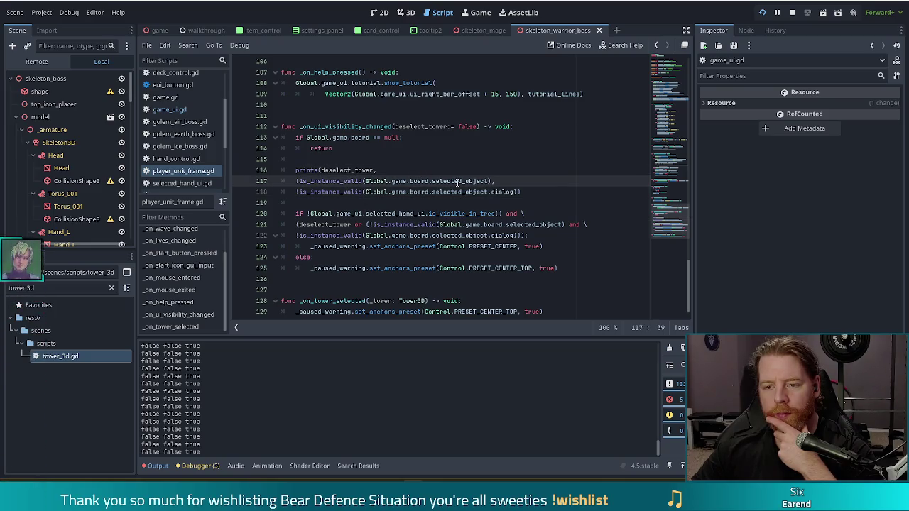
pyautogui.click(514, 192)
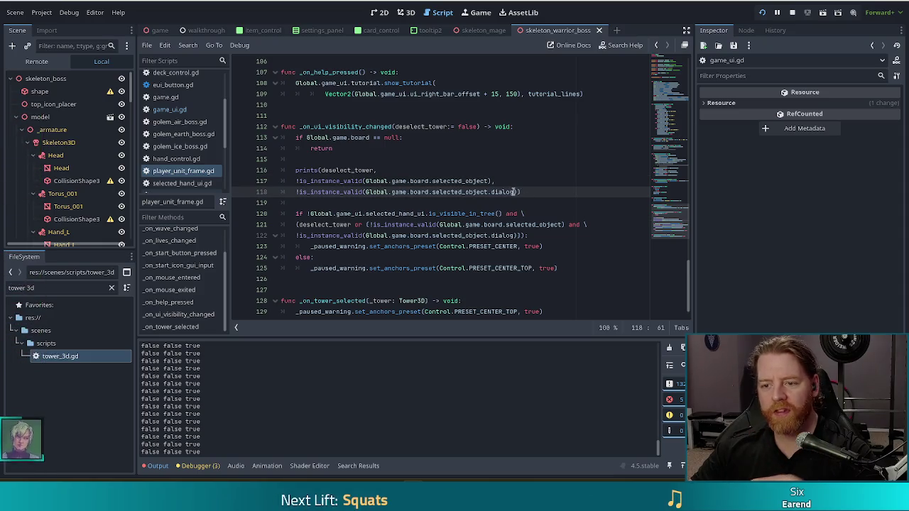
pyautogui.click(465, 182)
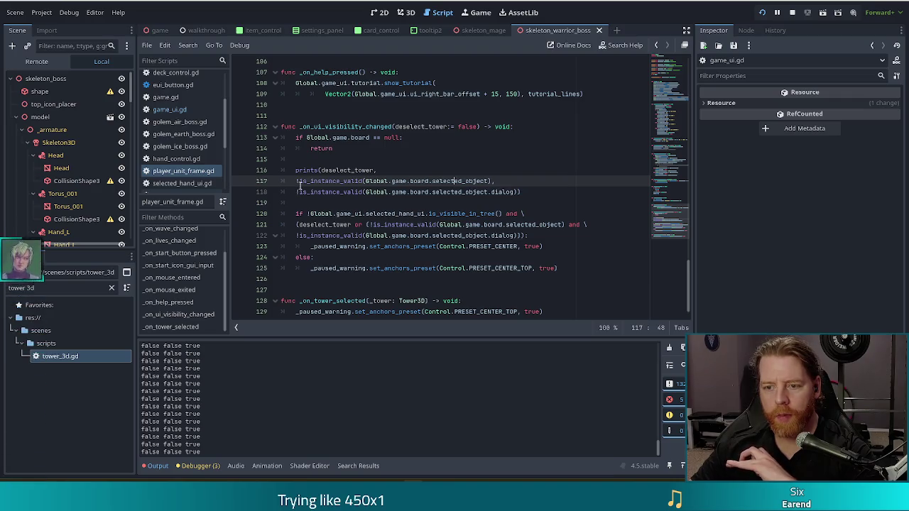
pyautogui.moveTo(351, 201)
# - Bring the game window forward, then stop it with F8
pyautogui.press('F5')
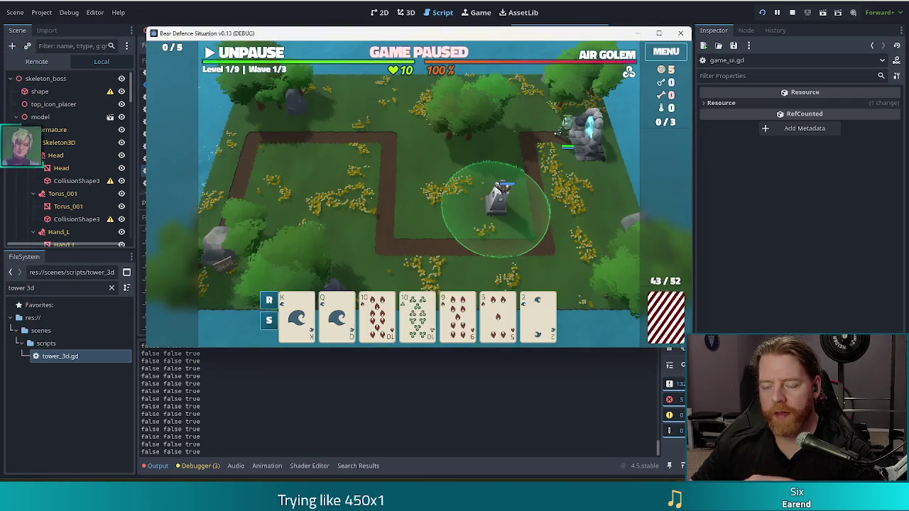
pyautogui.press('F8')
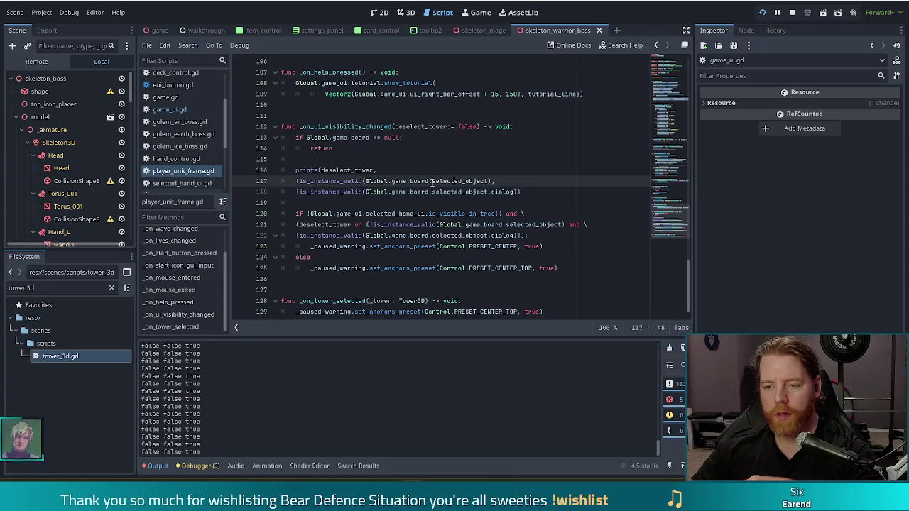
pyautogui.click(424, 181)
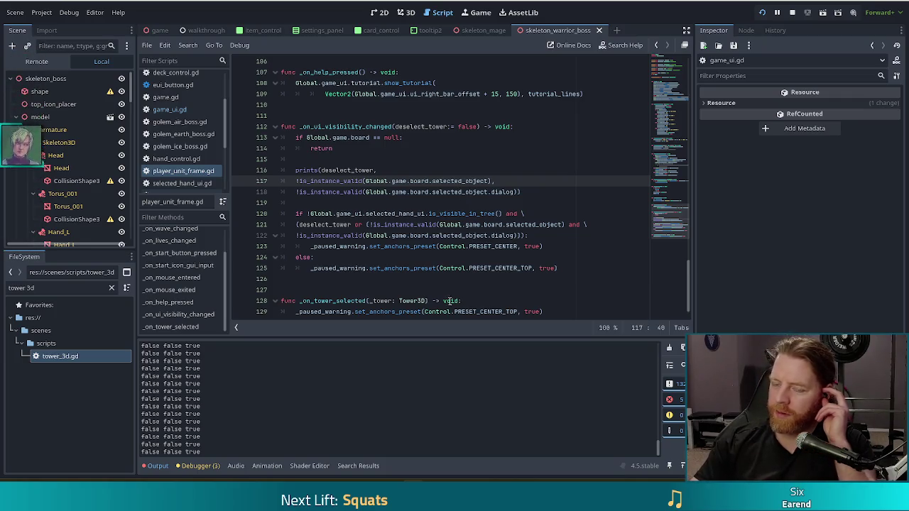
# - Review the deselect_tower, dialog and selected_object validity checks around lines 121-122
pyautogui.press('Down')
pyautogui.press('End')
pyautogui.press('Left')
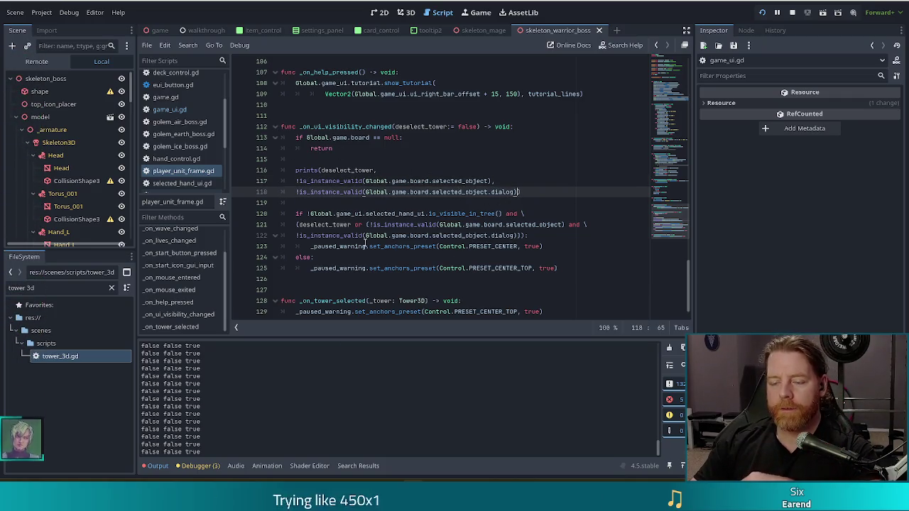
pyautogui.click(314, 225)
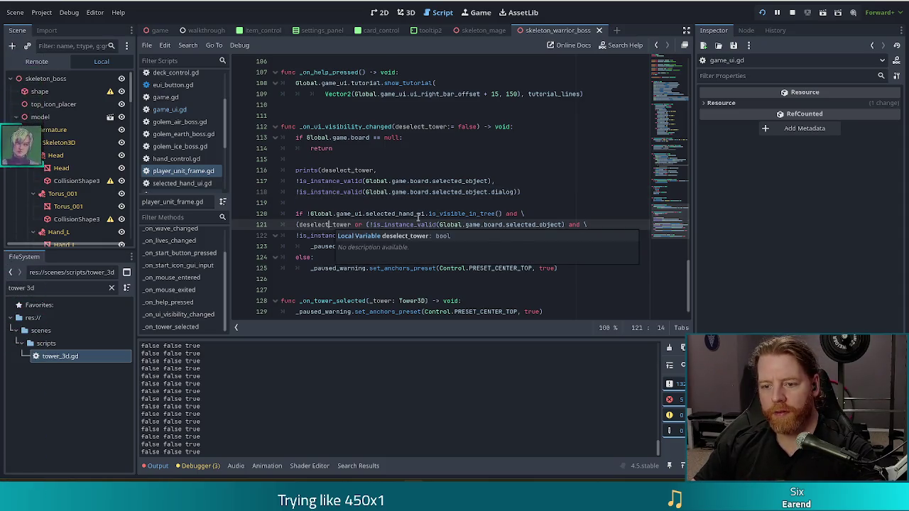
pyautogui.click(450, 235)
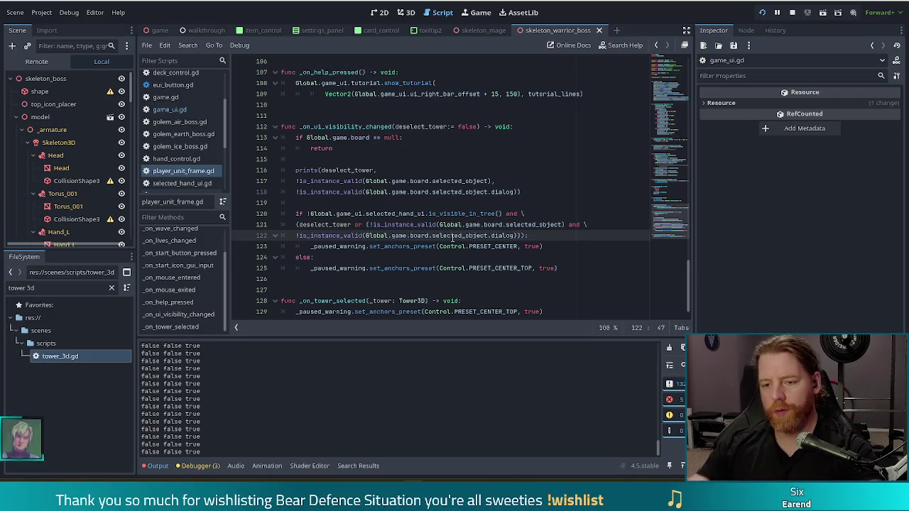
pyautogui.moveTo(451, 237)
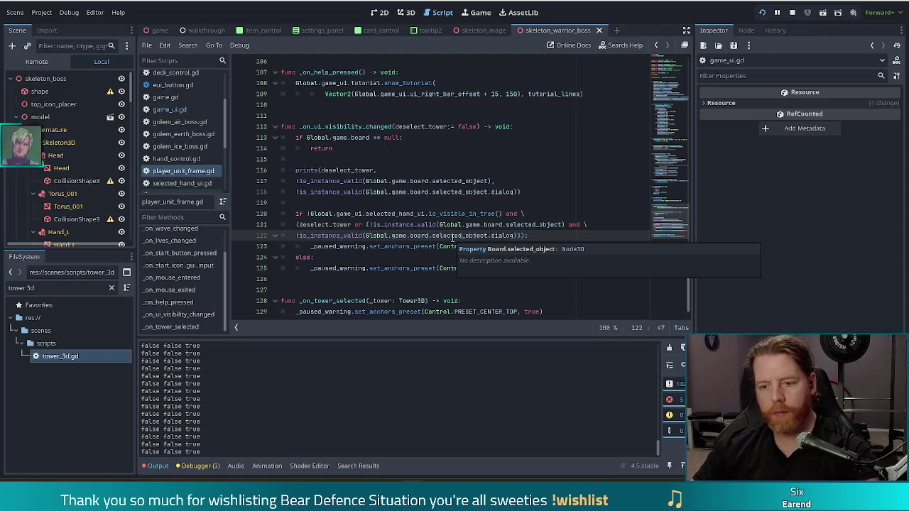
pyautogui.click(490, 224)
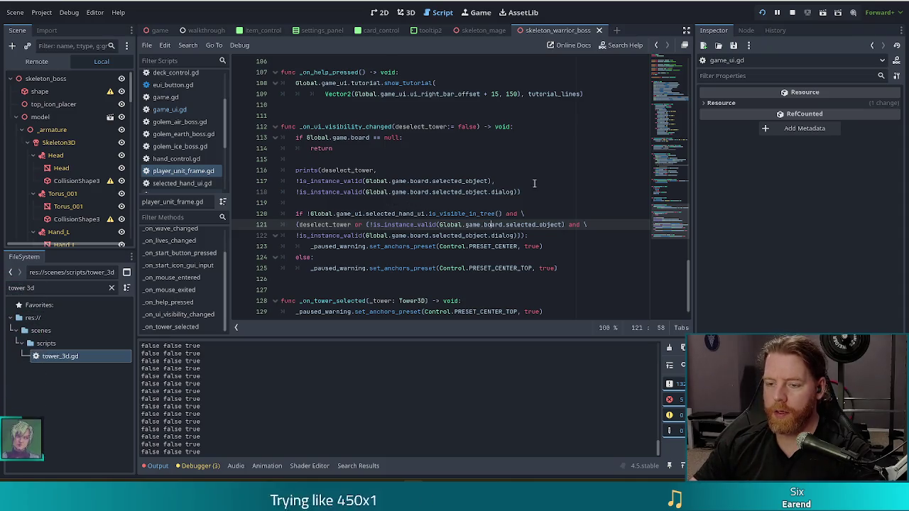
# - Pull the second is_instance_valid check onto line 117, joined to the first with 'and'
pyautogui.click(295, 192)
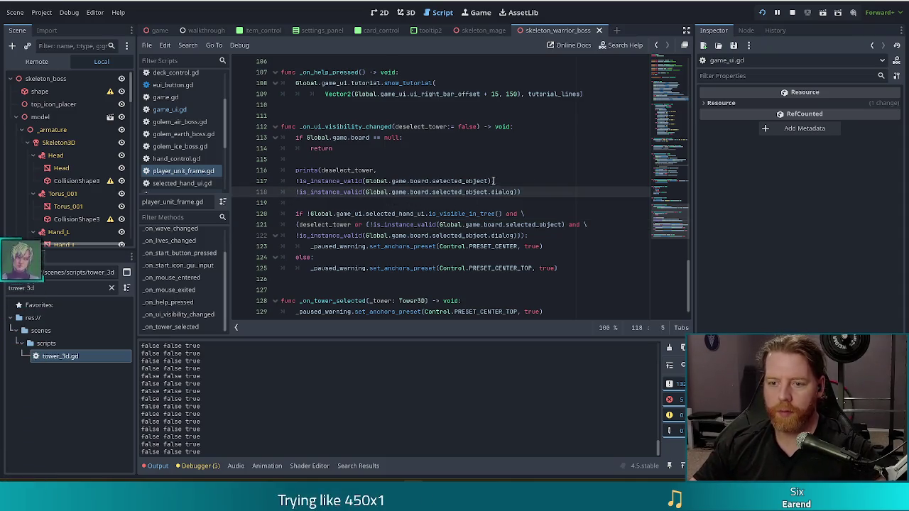
pyautogui.press('BackSpace')
pyautogui.press('BackSpace')
pyautogui.press('BackSpace')
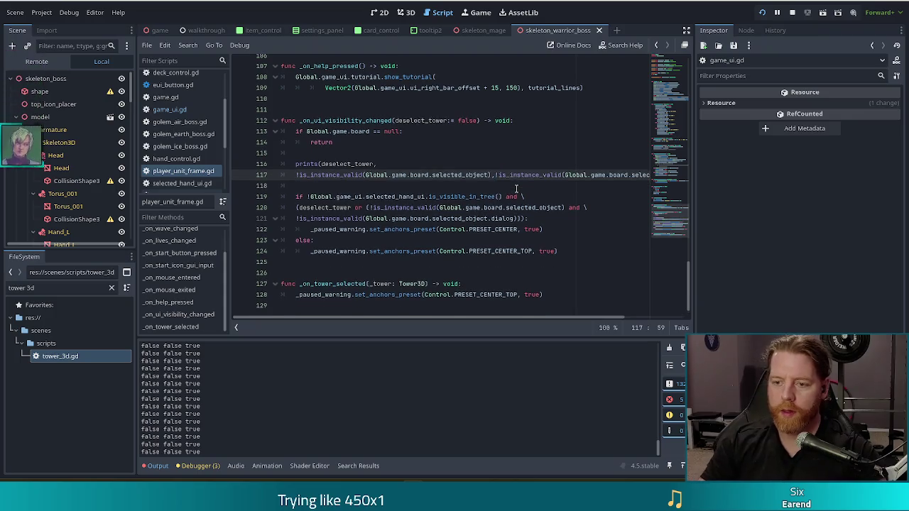
pyautogui.write('and')
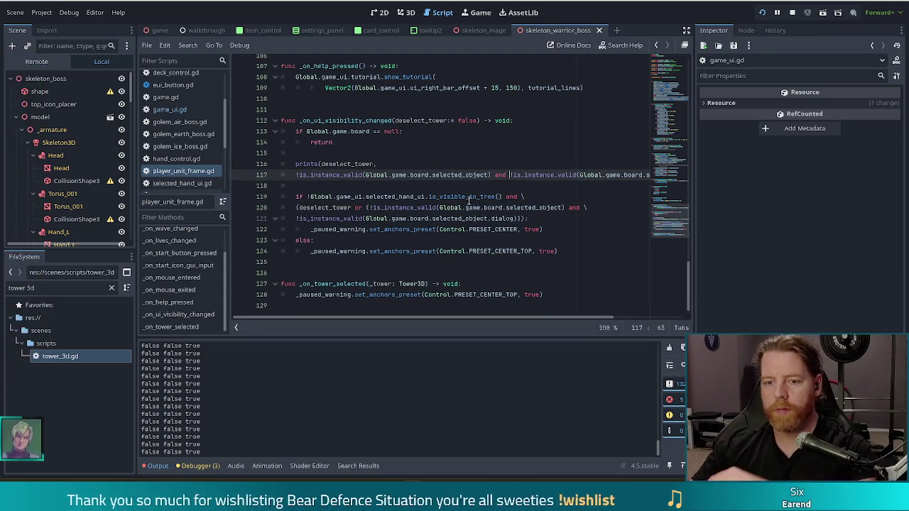
pyautogui.moveTo(502, 314); pyautogui.dragTo(606, 313)
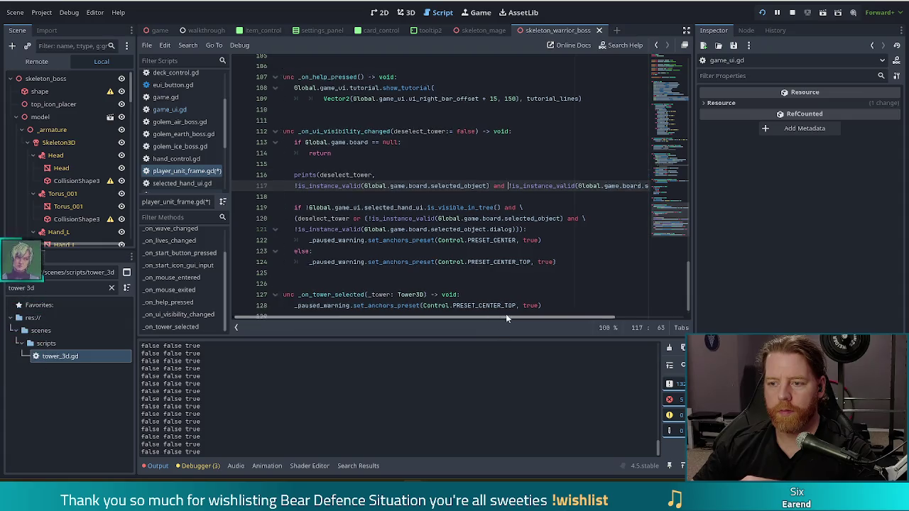
pyautogui.hscroll(-5, 431, 202)
pyautogui.click(538, 187)
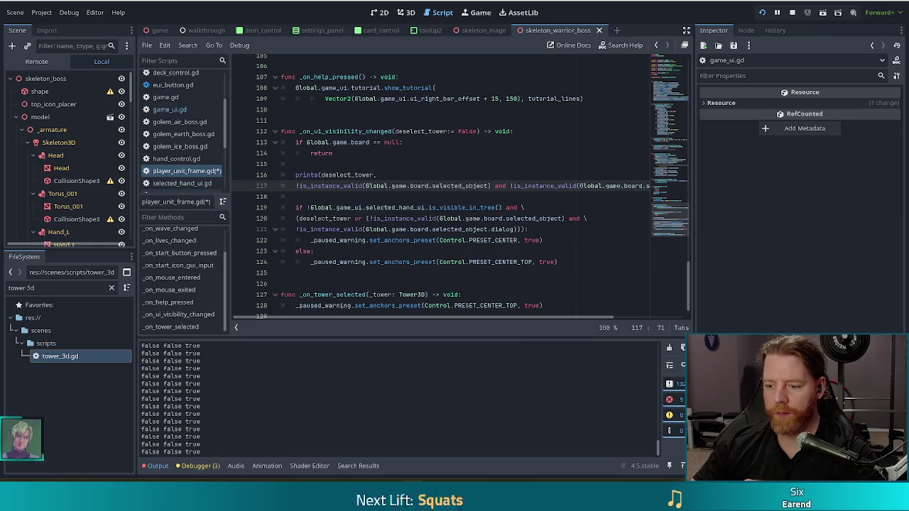
pyautogui.hotkey('alt', 'Tab')
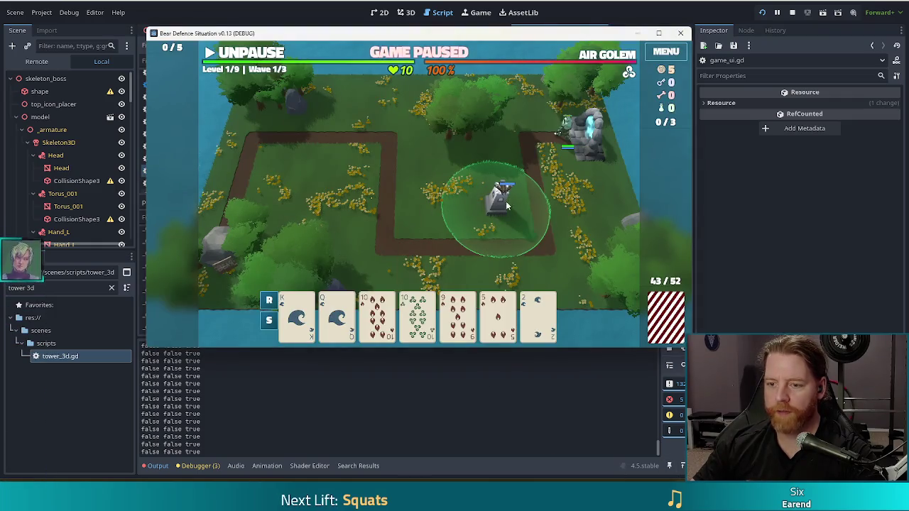
# - Select the 10 of Wind card in game, then save player_unit_frame.gd
pyautogui.click(419, 312)
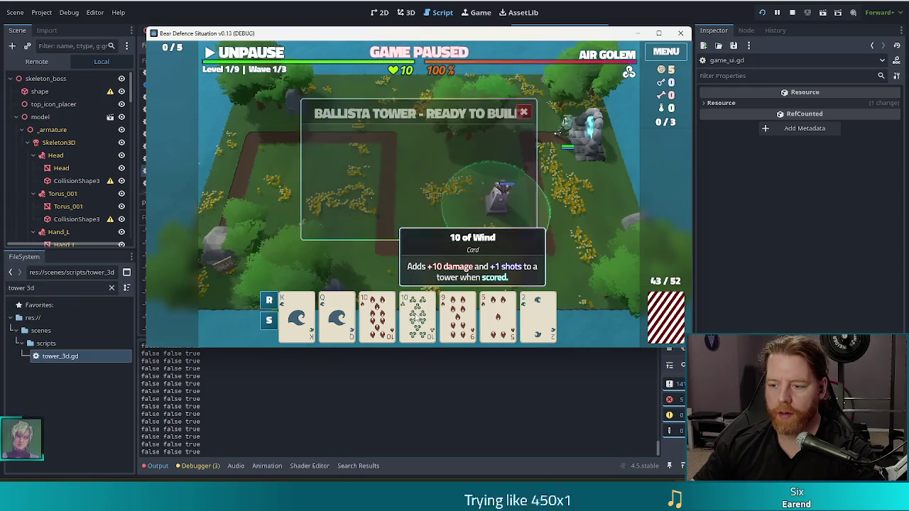
pyautogui.hotkey('alt', 'Tab')
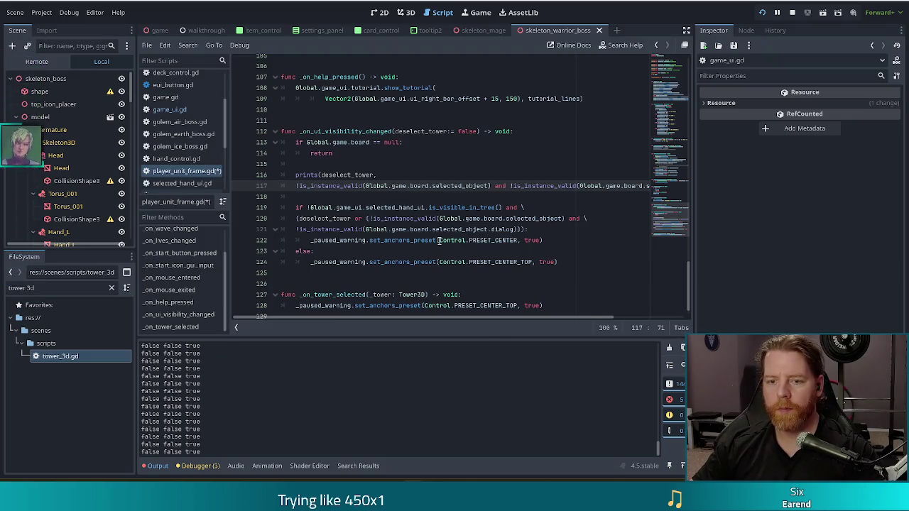
pyautogui.click(441, 196)
pyautogui.hotkey('ctrl', 's')
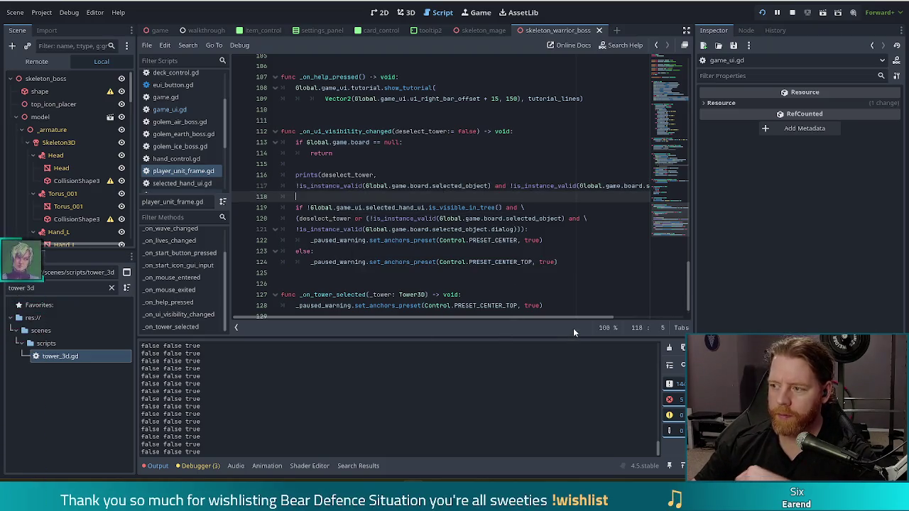
# - Toggle the 10 of Wind card repeatedly to confirm the two-value 'false false' debug output
pyautogui.hotkey('alt', 'Tab')
pyautogui.click(415, 319)
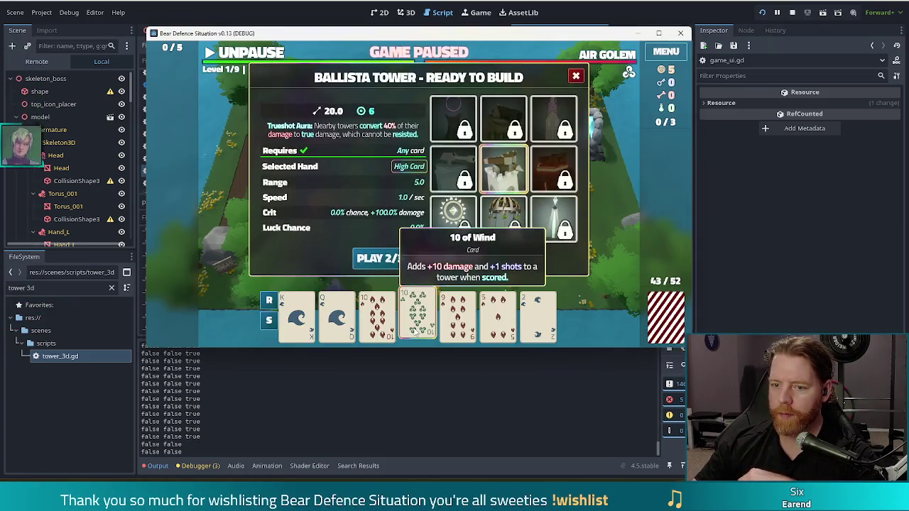
pyautogui.click(417, 329)
pyautogui.click(416, 328)
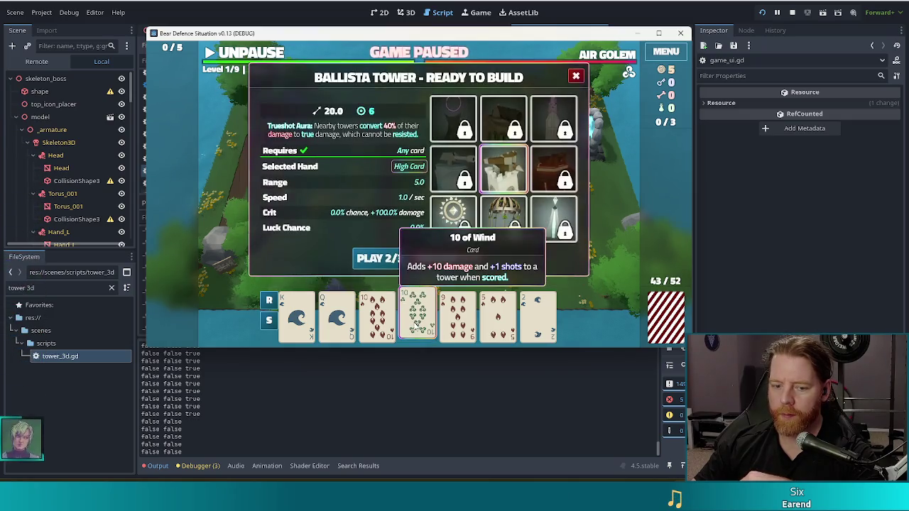
pyautogui.click(416, 326)
pyautogui.click(417, 327)
pyautogui.click(417, 327)
pyautogui.click(417, 327)
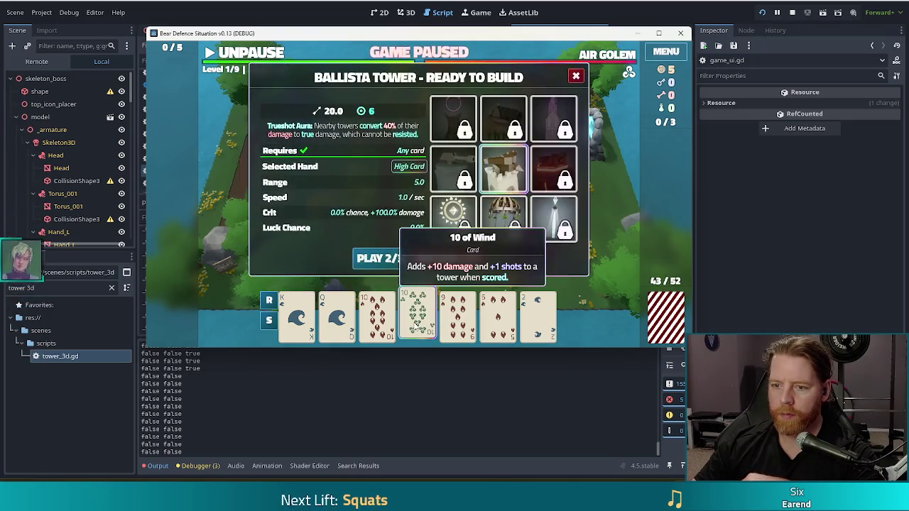
pyautogui.click(417, 327)
pyautogui.hotkey('alt', 'Tab')
pyautogui.click(390, 208)
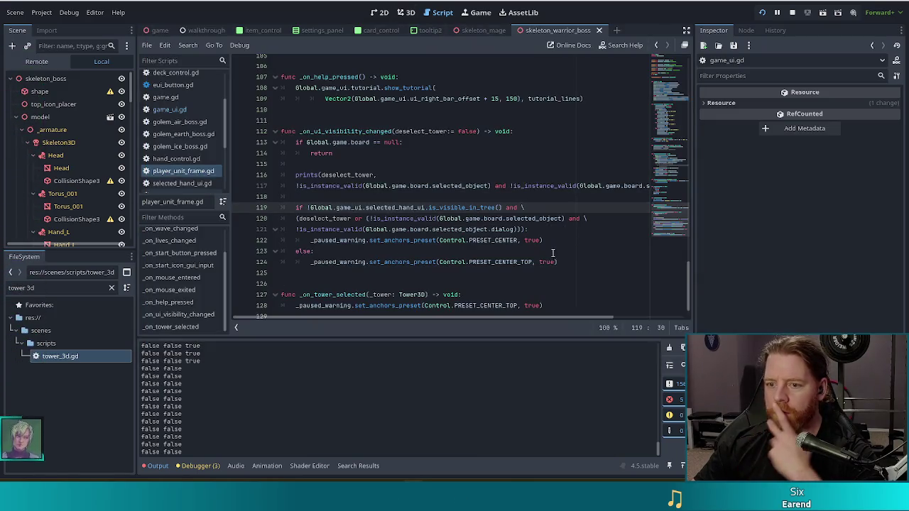
pyautogui.click(412, 229)
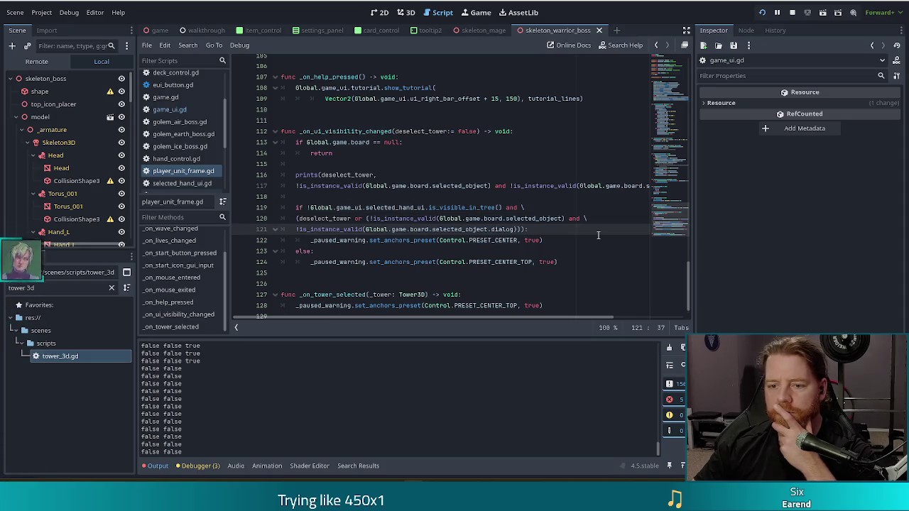
pyautogui.click(398, 207)
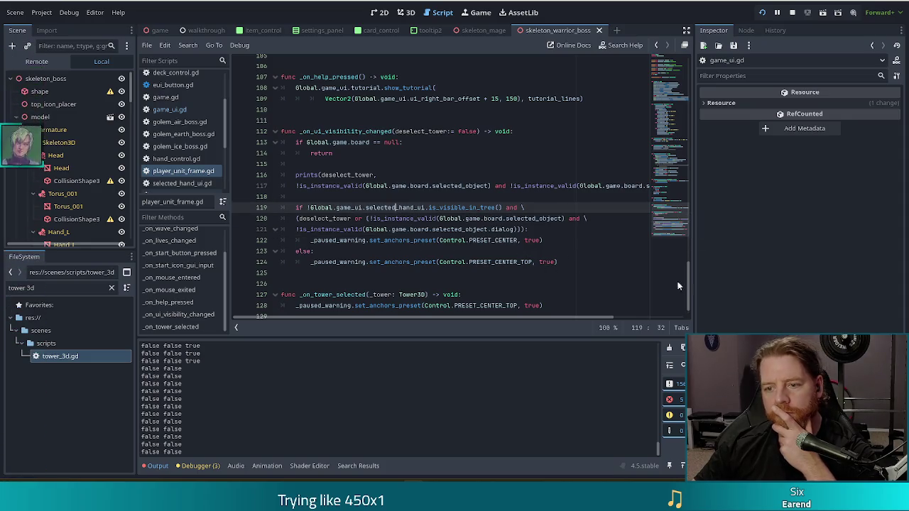
pyautogui.click(424, 218)
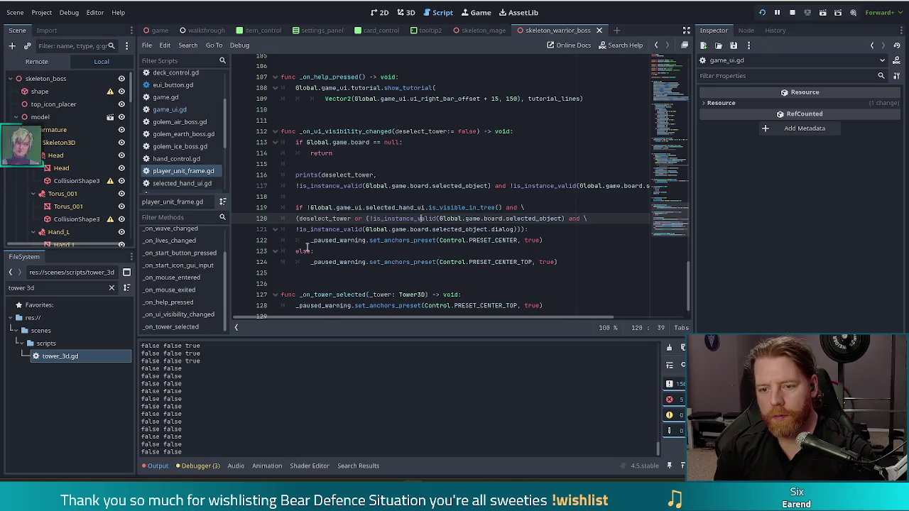
pyautogui.click(367, 218)
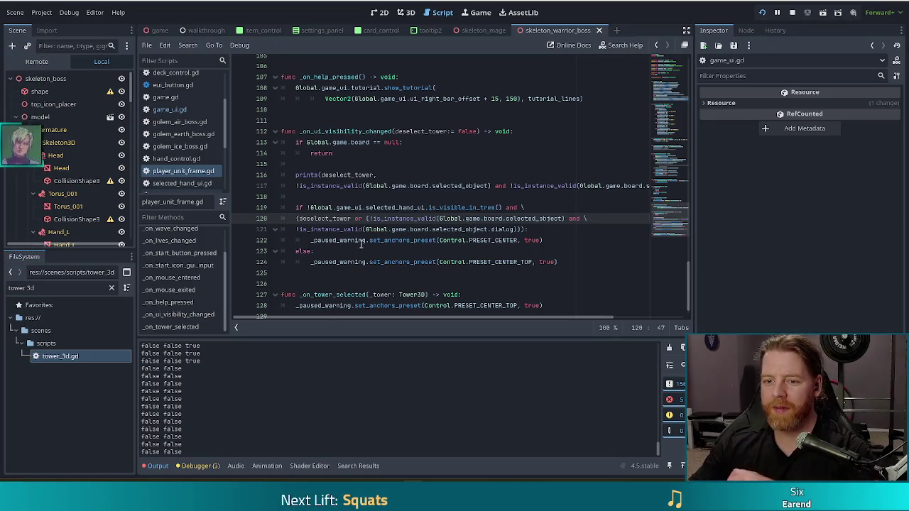
pyautogui.click(355, 218)
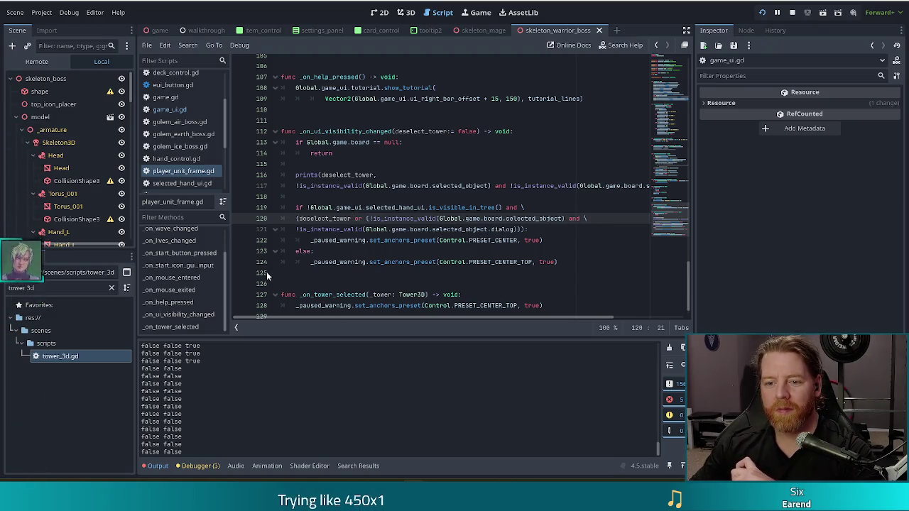
pyautogui.click(332, 218)
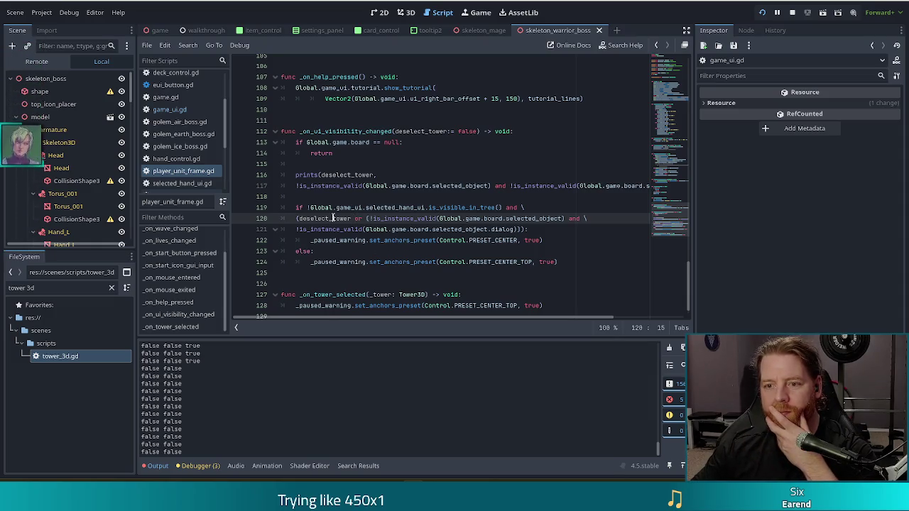
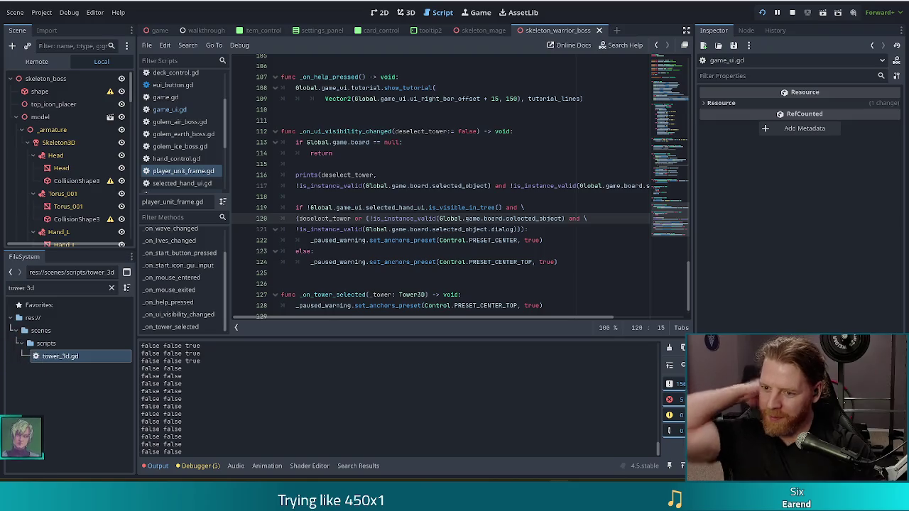
# - Select the paused-warning if condition spanning lines 119 to 121 in _on_ui_visibility_changed
pyautogui.click(387, 219)
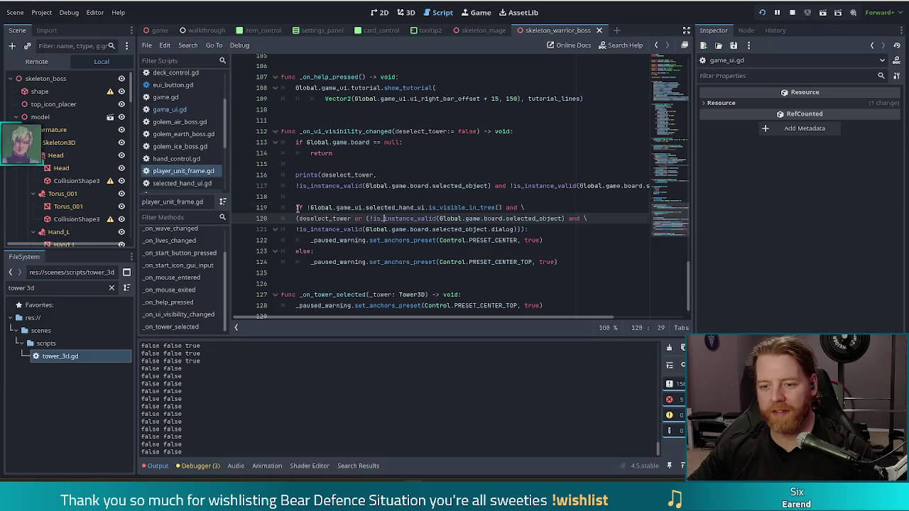
pyautogui.moveTo(297, 208); pyautogui.dragTo(522, 230)
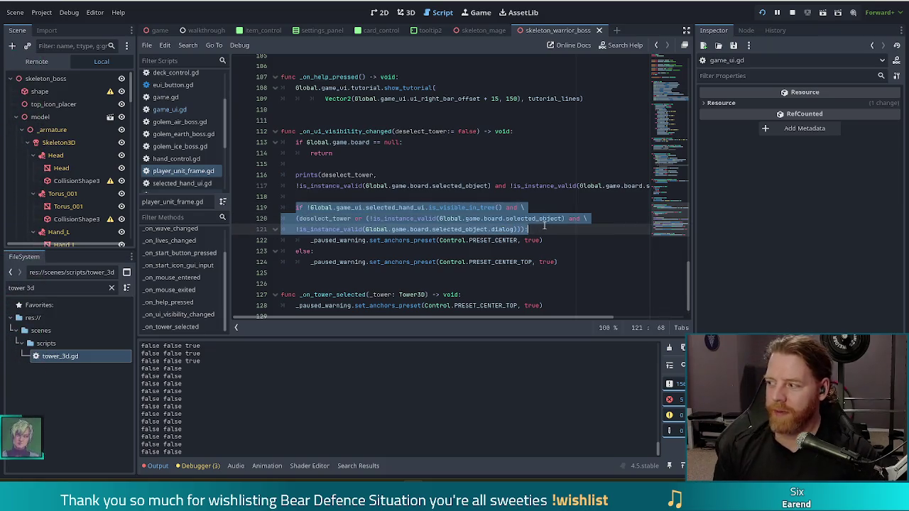